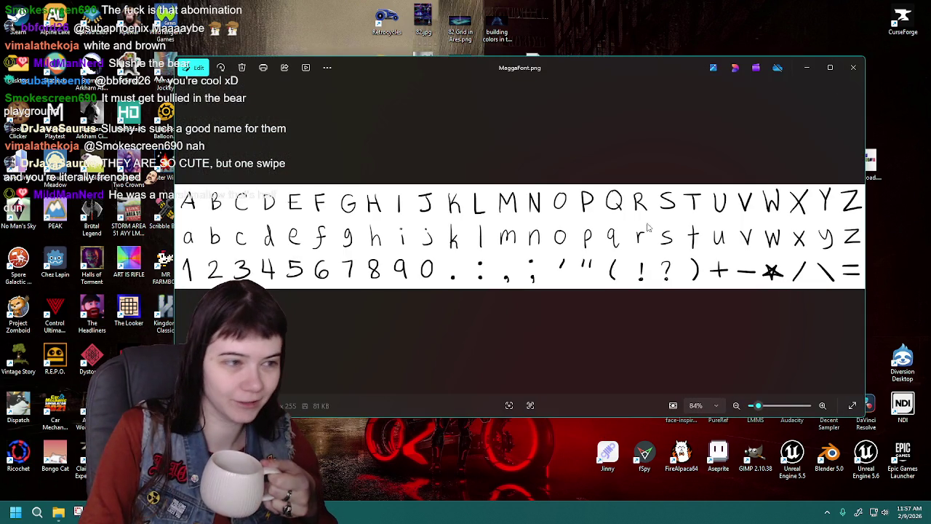
Close the MaggaFont.png alphabet image in Photos and return to Inkscape.
left_click(851, 68)
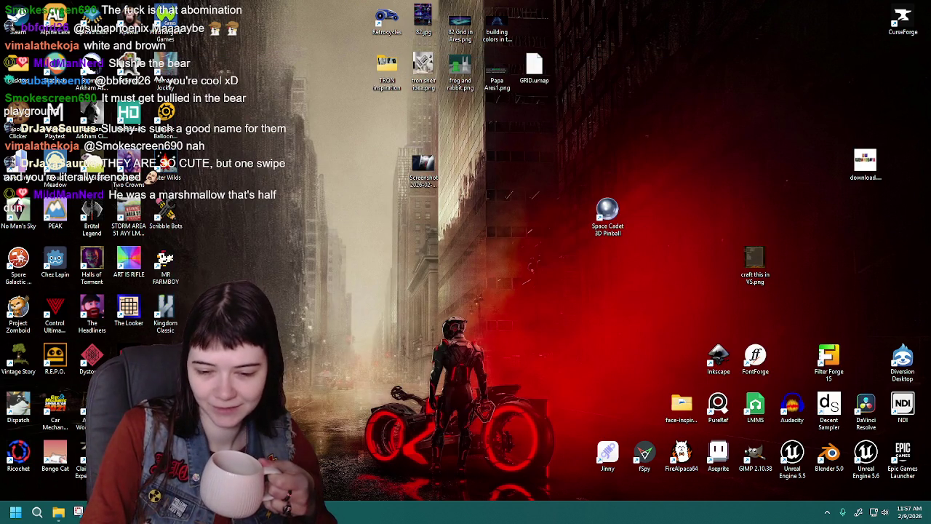
key("alt+Tab")
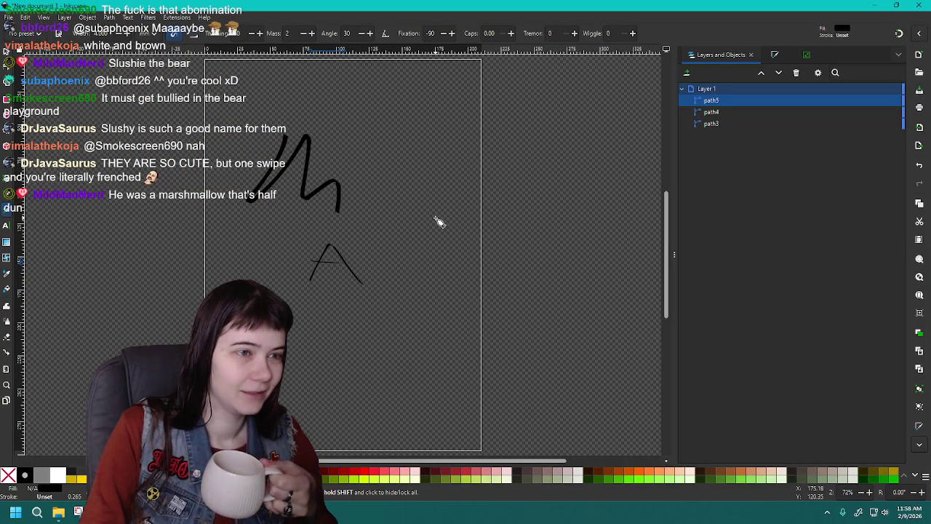
Delete the test strokes path5, path4 and path3, then paste in the handwritten alphabet image.
left_click(797, 73)
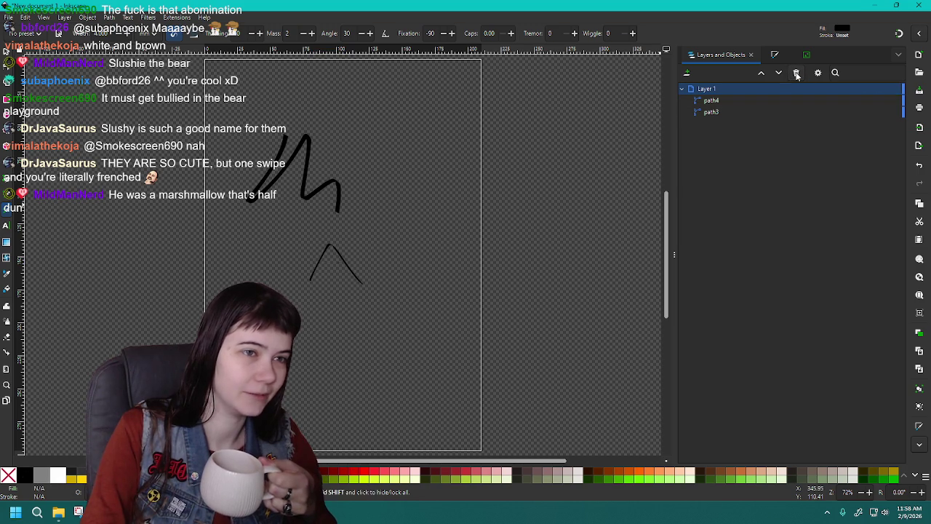
left_click(797, 74)
left_click(805, 55)
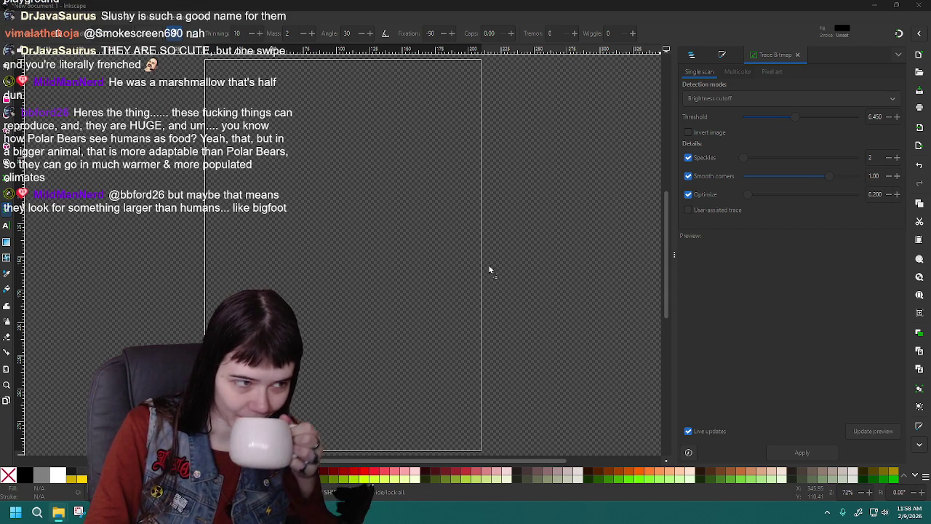
key("ctrl+v")
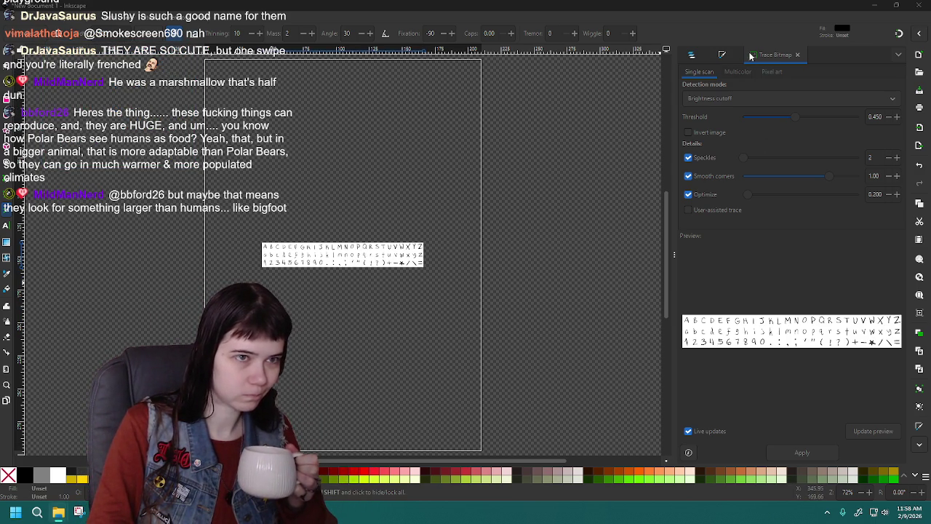
Change Trace Bitmap's detection mode from Brightness cutoff to Autotrace, then switch to the browser tutorial.
left_click(712, 76)
left_click(714, 98)
left_click(715, 98)
left_click(719, 99)
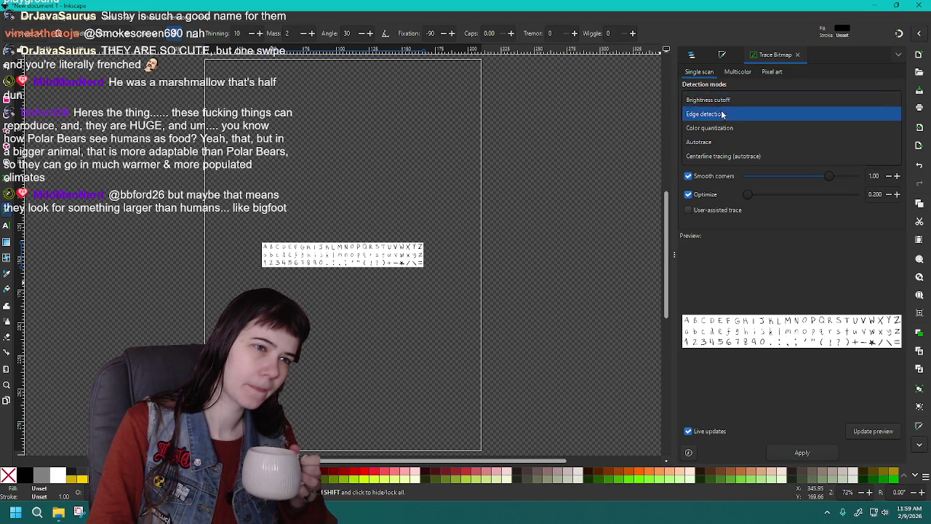
left_click(724, 142)
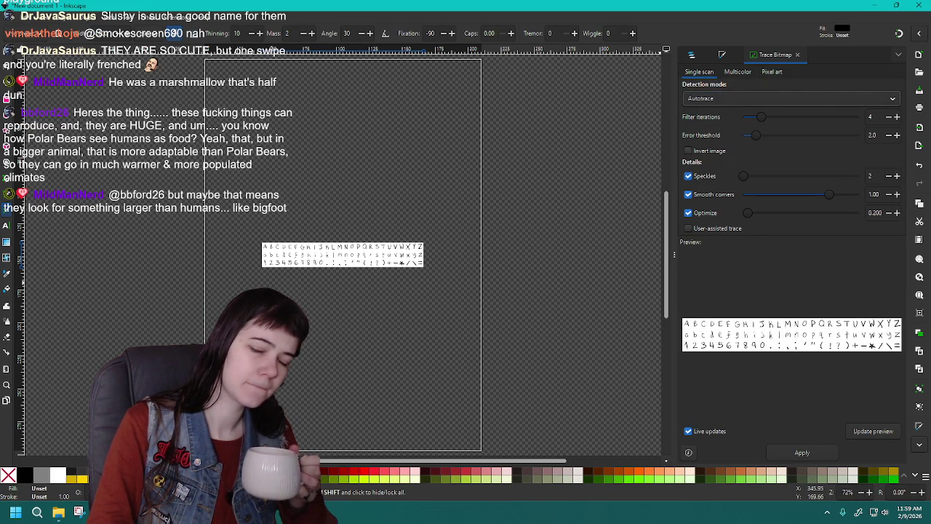
key("alt+Tab")
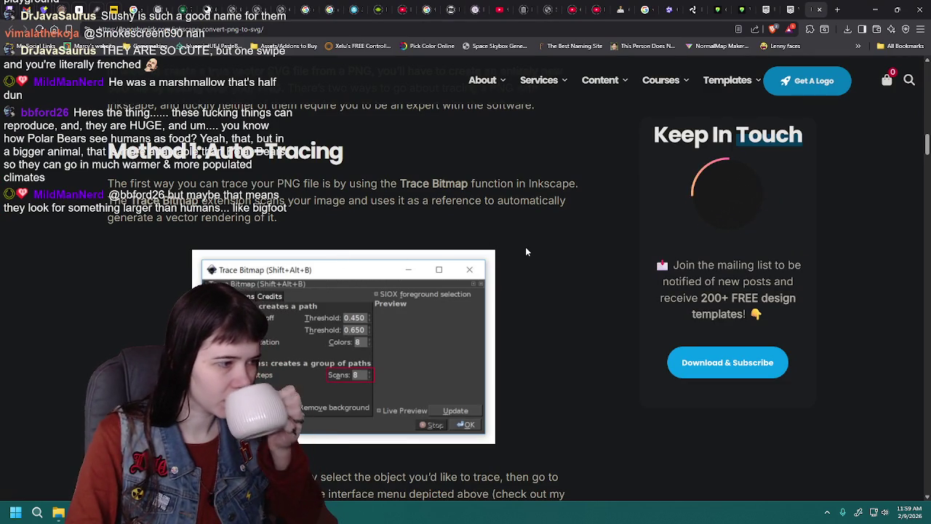
Read through the Method 1: Auto Tracing section and its potential problems, then return to Inkscape.
scroll(527, 251, "down", 1)
scroll(527, 252, "down", 2)
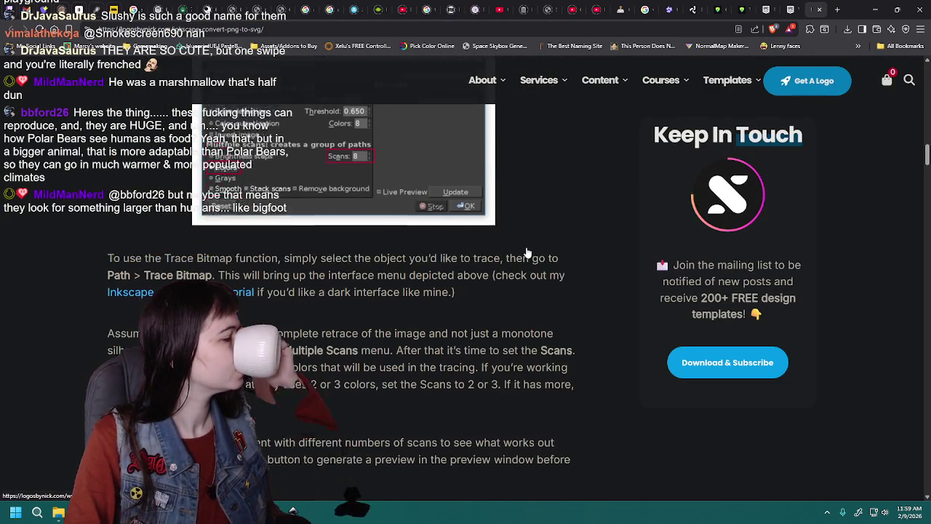
scroll(528, 252, "down", 2)
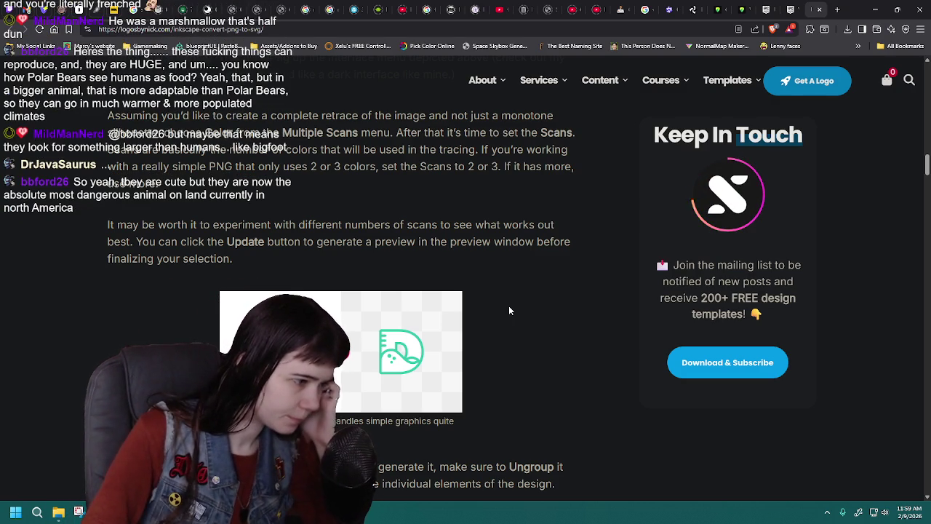
scroll(508, 304, "up", 1)
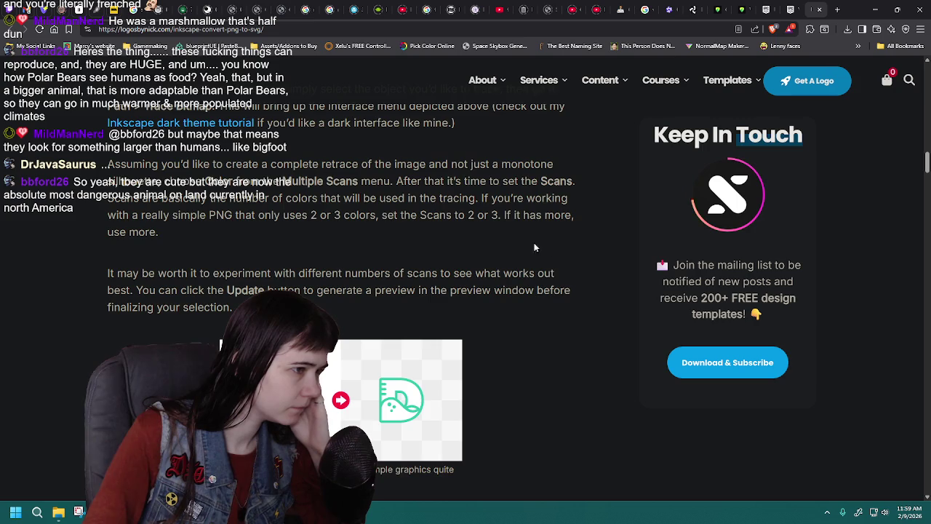
scroll(559, 246, "down", 1)
scroll(559, 246, "down", 2)
scroll(559, 247, "down", 2)
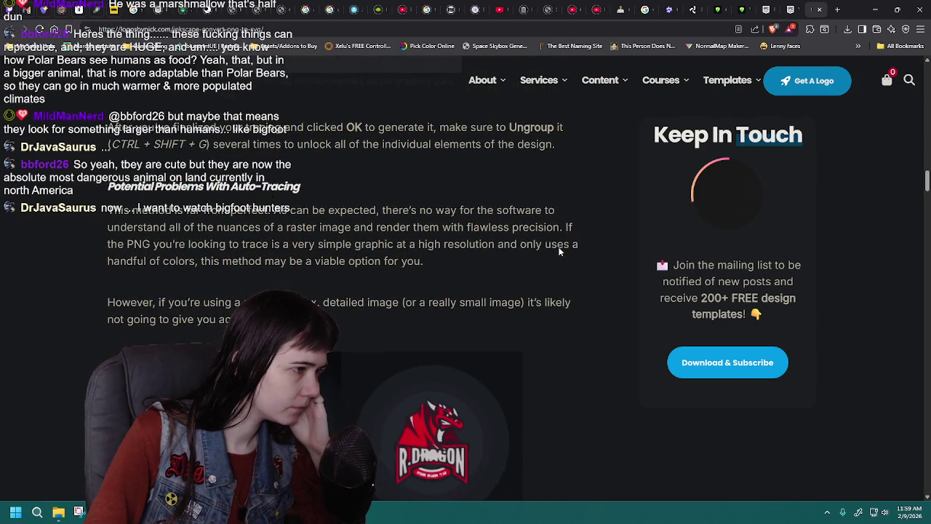
scroll(559, 251, "up", 1)
key("alt+Tab")
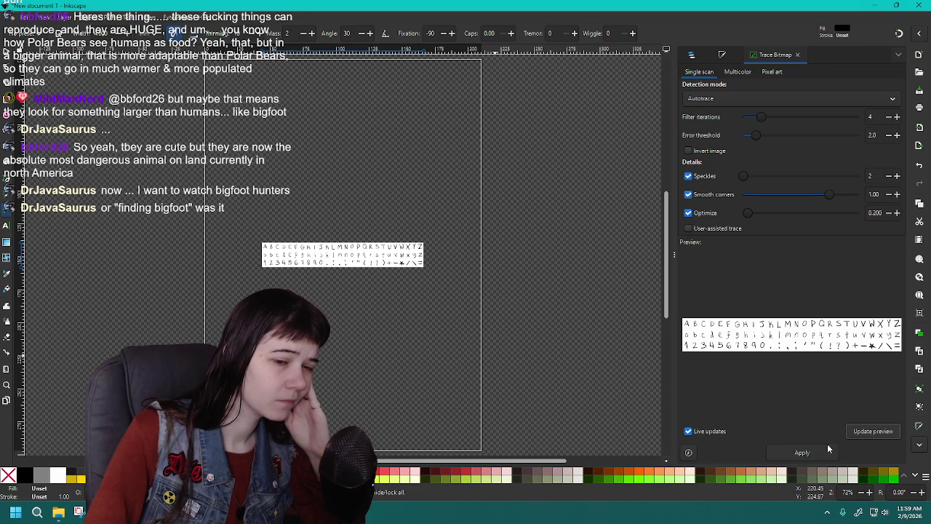
Apply the trace to turn the alphabet image into a vector path, zooming in on the result.
left_click(805, 453)
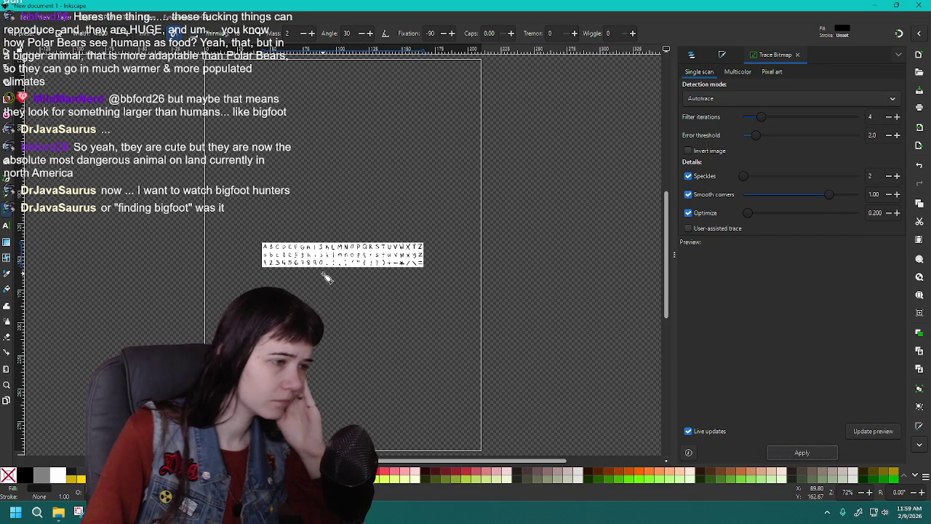
scroll(329, 275, "up", 1, "ctrl")
scroll(334, 272, "up", 2, "ctrl")
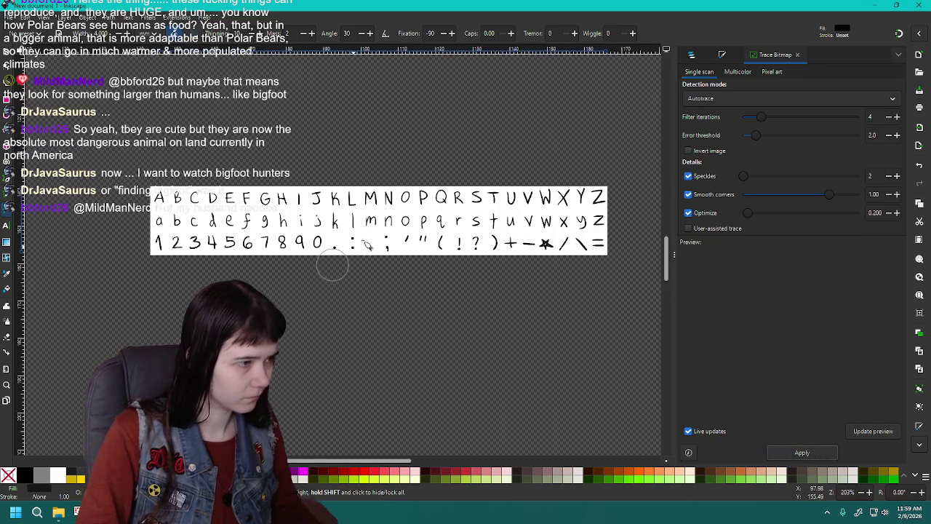
scroll(335, 271, "right", 1)
scroll(335, 271, "up", 1)
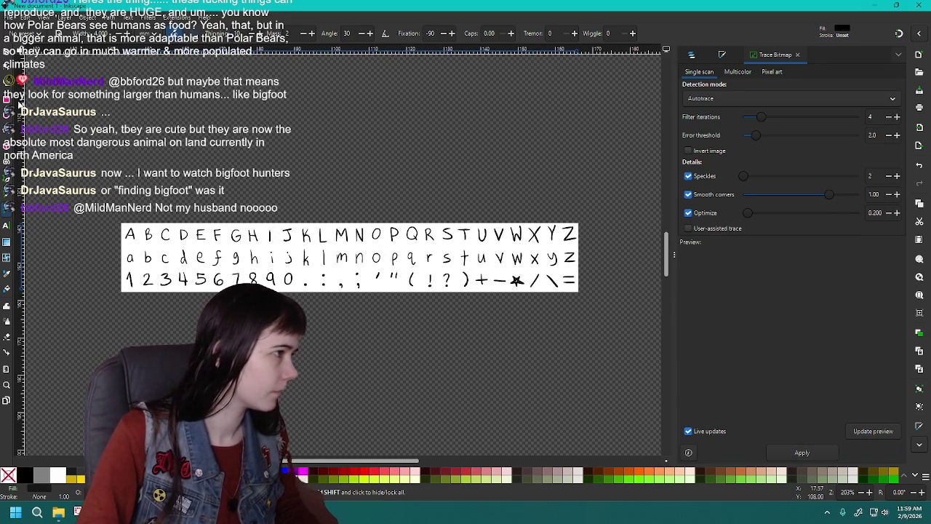
Drag the original bitmap up above the traced letters and select the trace.
key("s")
mouse_move(375, 276)
left_mouse_down()
mouse_move(375, 175)
mouse_move(382, 177)
left_mouse_up()
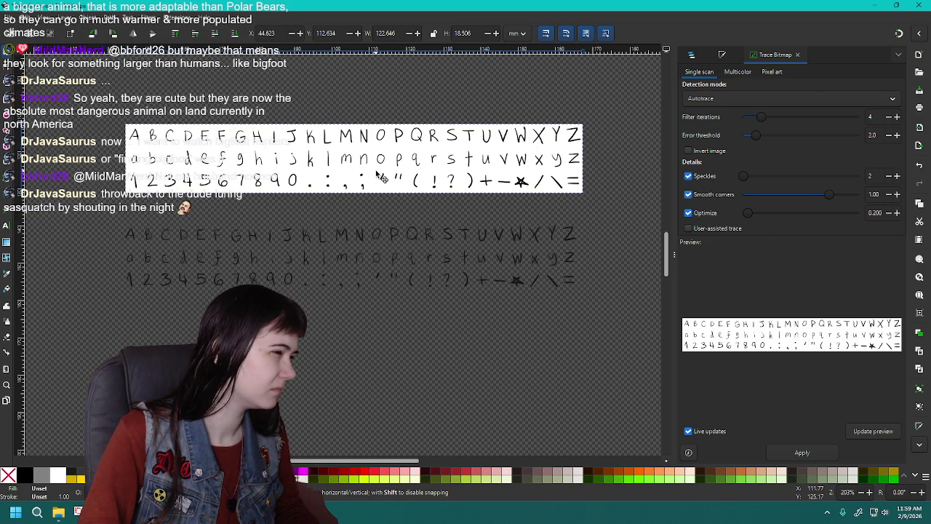
left_click(379, 244)
scroll(378, 243, "up", 1)
scroll(378, 242, "down", 1)
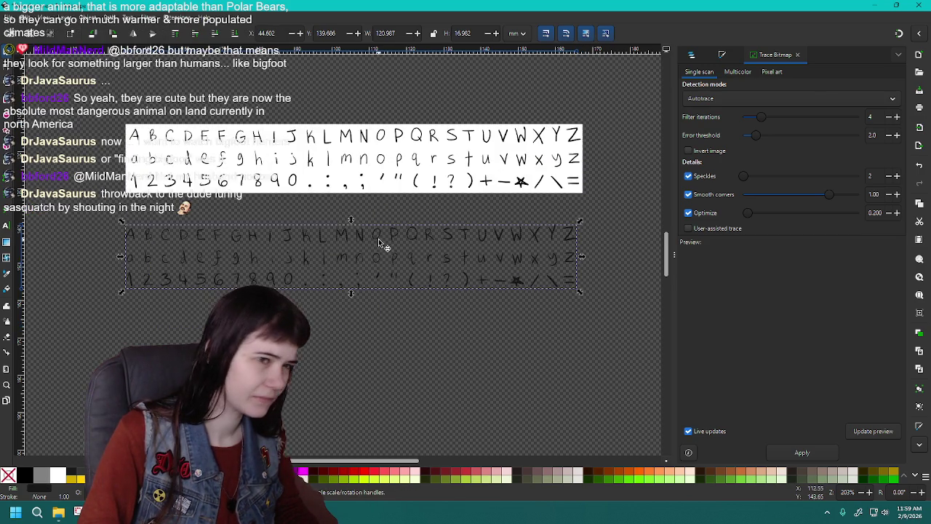
scroll(378, 242, "up", 1, "ctrl")
Select image1 and path5 in Layers and Objects, then look through the Object and Path menus.
left_click(693, 56)
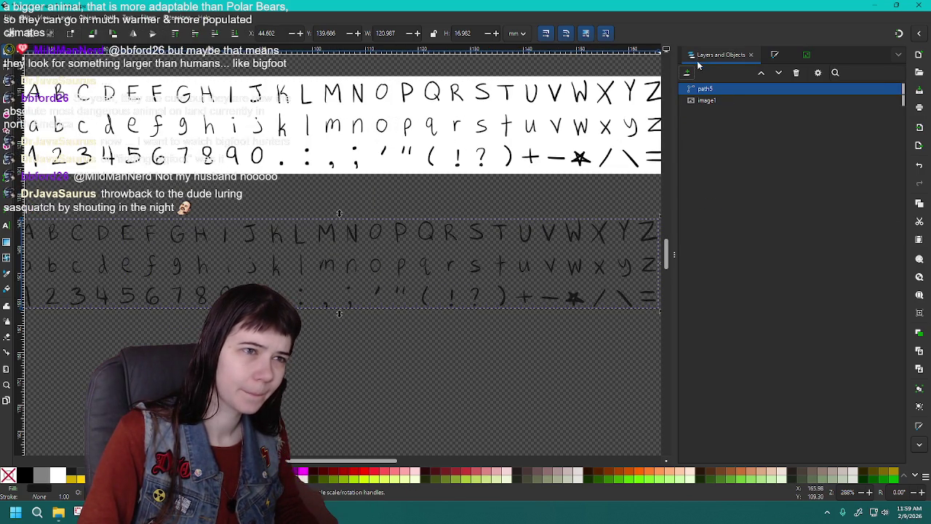
left_click(705, 101)
scroll(388, 206, "down", 1)
scroll(387, 207, "up", 1)
scroll(388, 207, "down", 1, "ctrl")
left_click(732, 90)
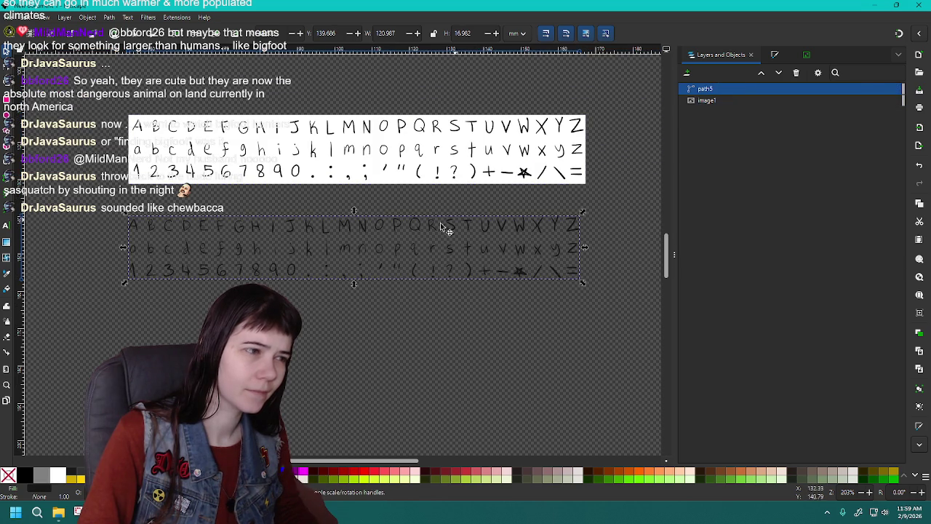
scroll(379, 218, "up", 1, "ctrl")
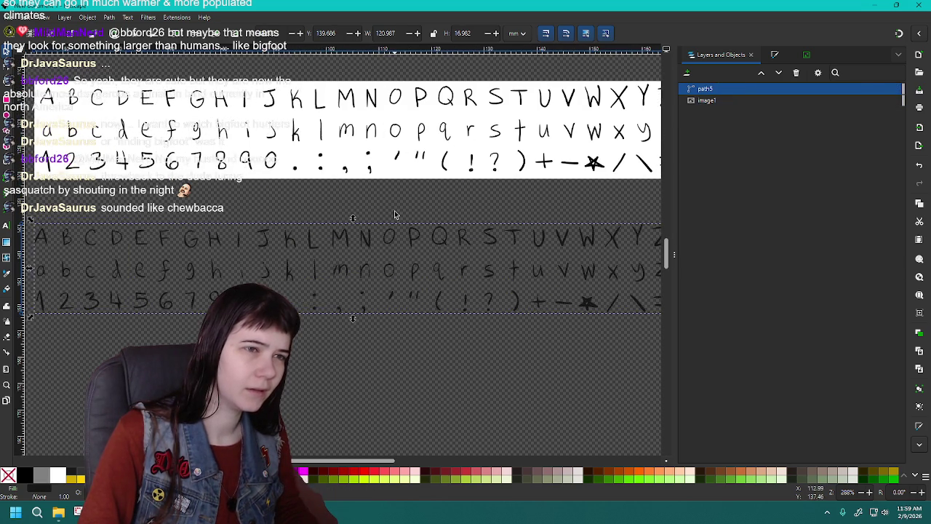
scroll(395, 211, "down", 1, "ctrl")
scroll(381, 212, "up", 1, "ctrl")
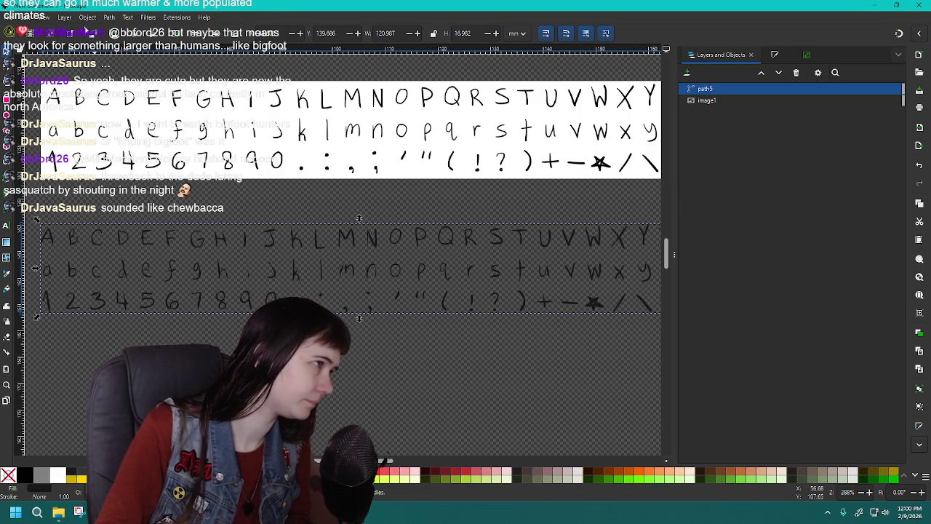
left_click(88, 16)
left_click(112, 17)
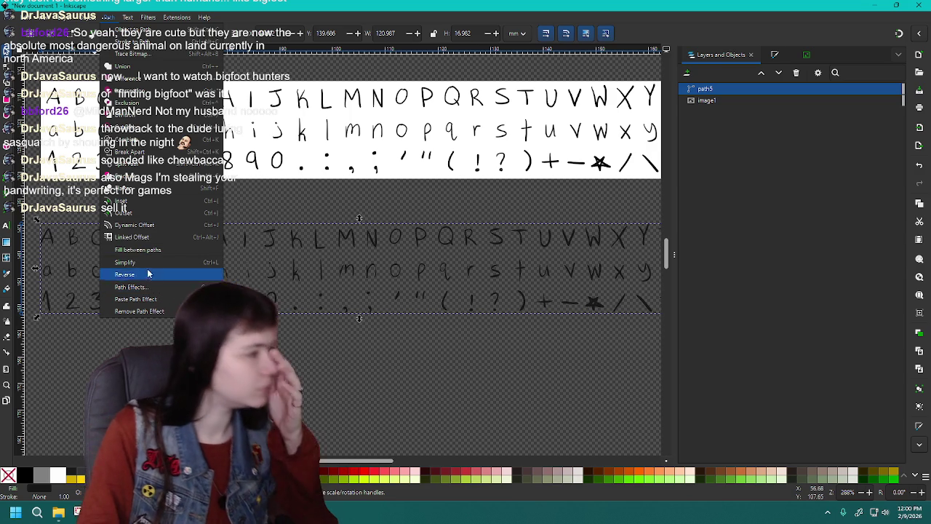
Zoom out to see both letter sheets and close the Trace Bitmap dialog.
left_click(133, 54)
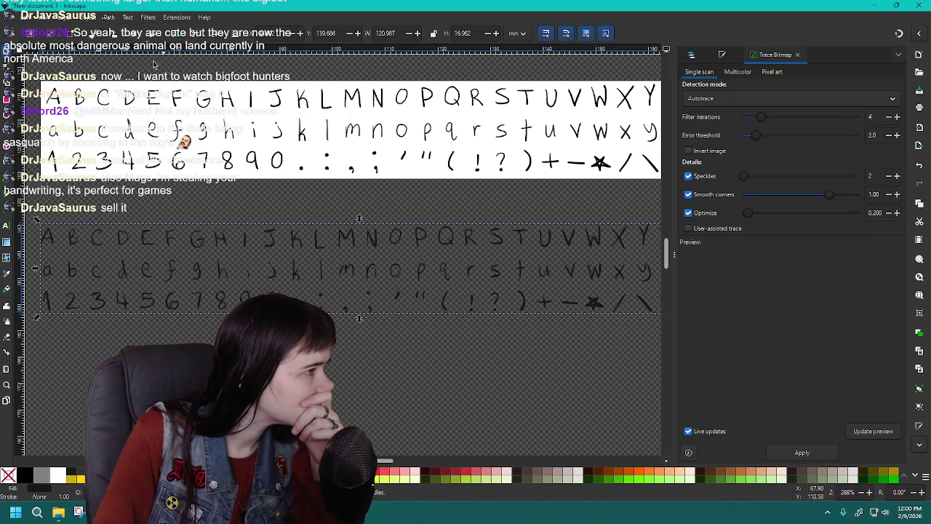
left_click(112, 18)
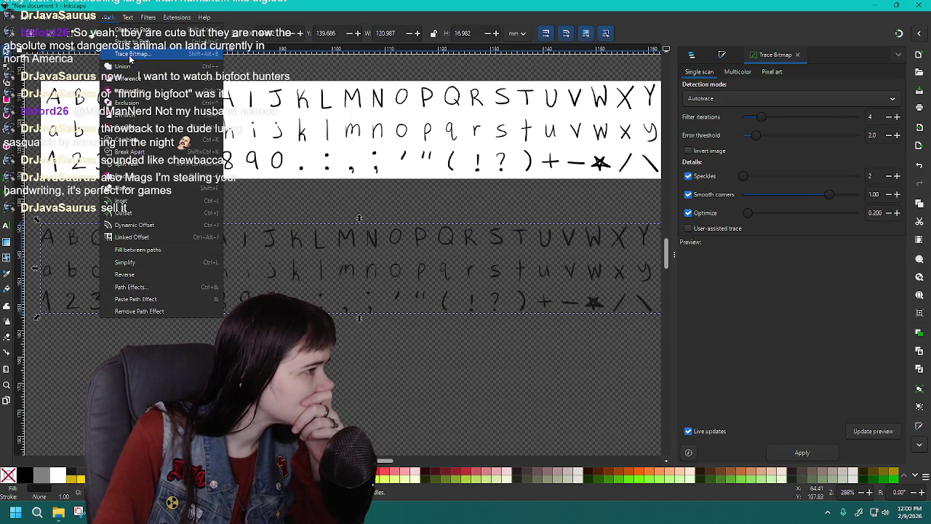
left_click(130, 58)
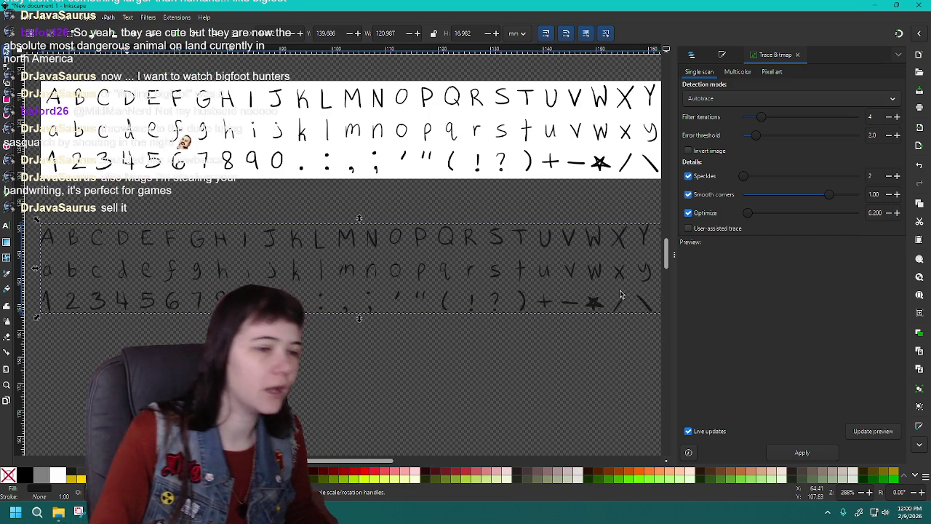
scroll(374, 274, "down", 1)
key("minus")
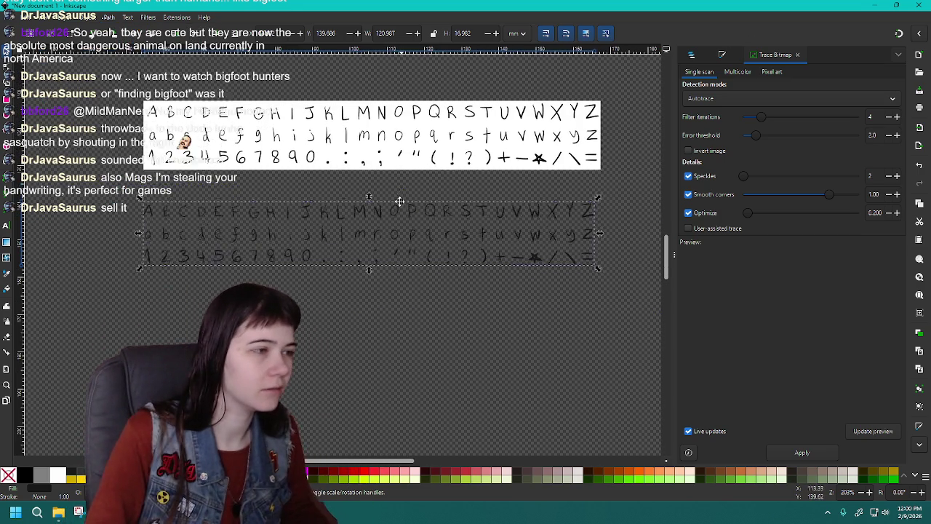
left_click(798, 56)
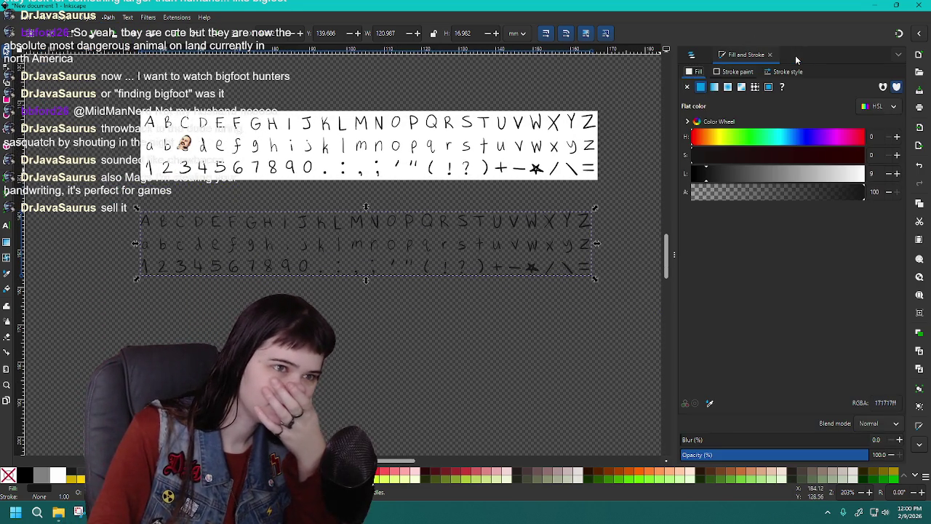
Undo the move so the handwriting image sits back over the trace.
left_click(440, 151)
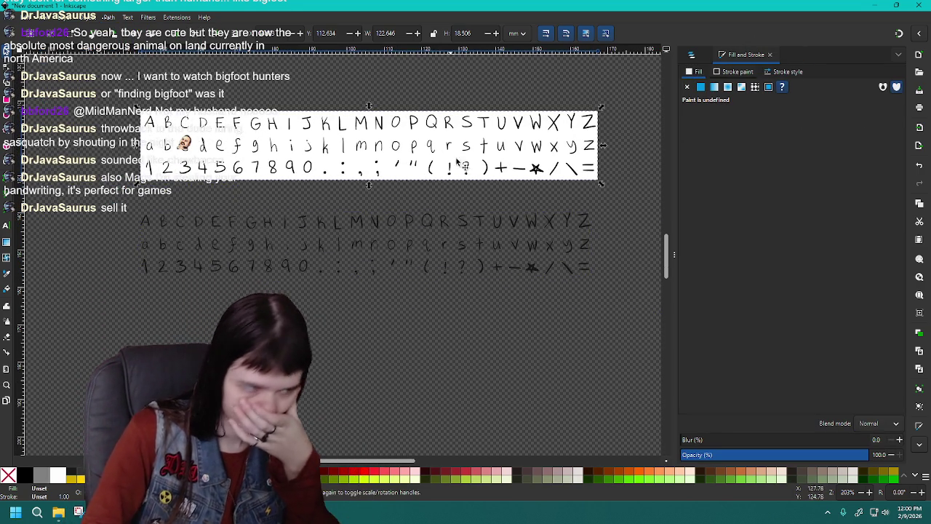
left_click(470, 233)
key("ctrl+z")
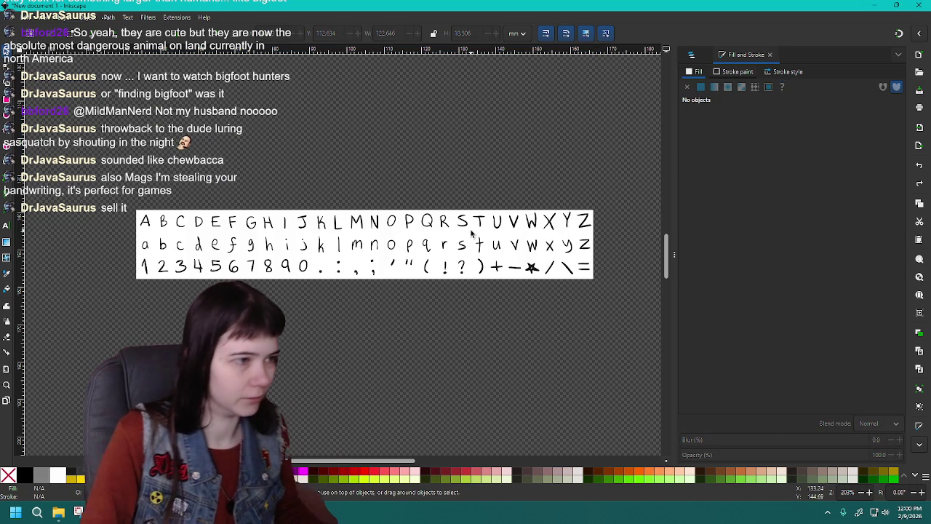
mouse_move(470, 233)
left_mouse_down()
mouse_move(471, 205)
mouse_move(464, 226)
left_mouse_up()
Reopen Path > Trace Bitmap, compare the Multicolor and Single scan tabs, then switch to the tutorial.
left_click(109, 19)
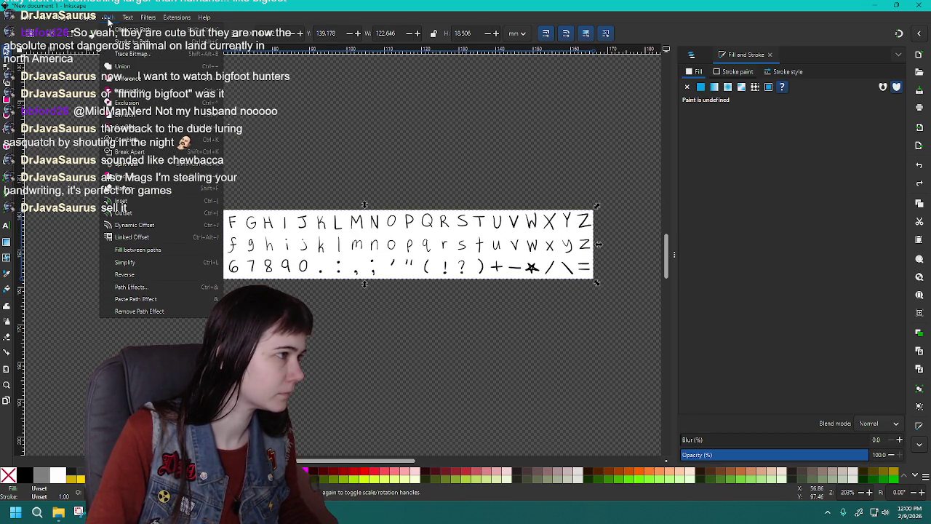
left_click(132, 53)
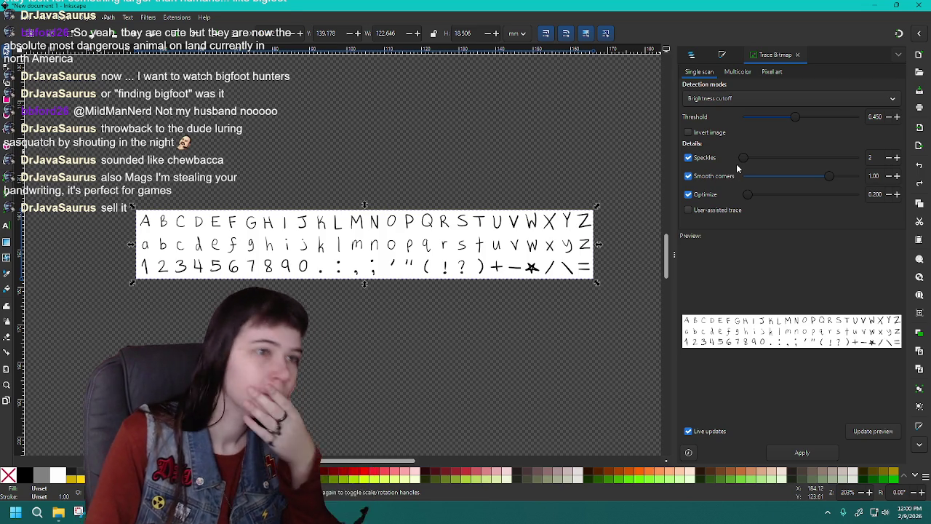
left_click(738, 71)
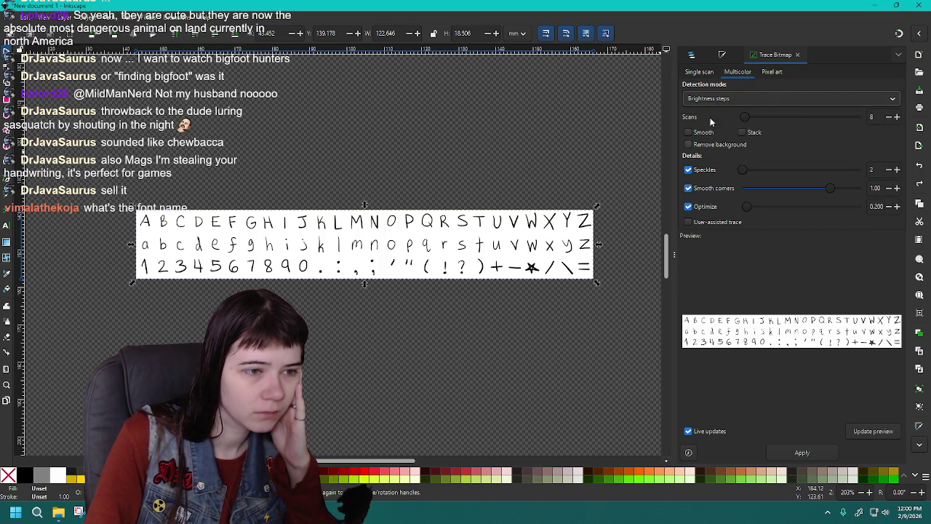
left_click(699, 71)
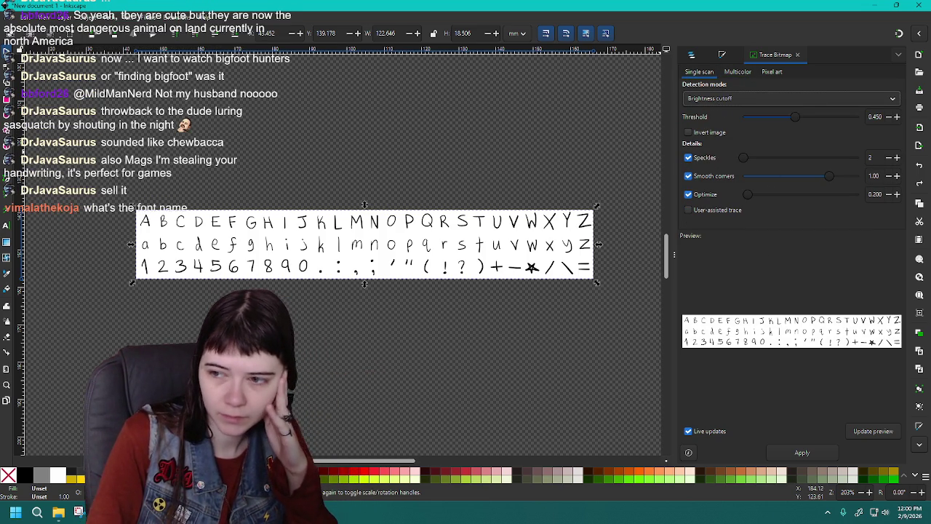
key("alt+Tab")
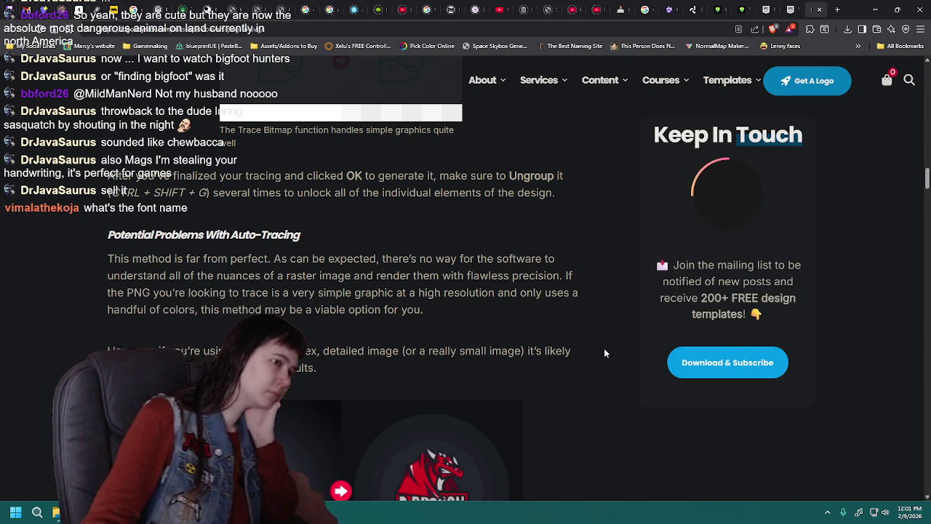
Scroll up to the tutorial's notes on previews and ungrouping, then return to Inkscape.
scroll(604, 350, "up", 3)
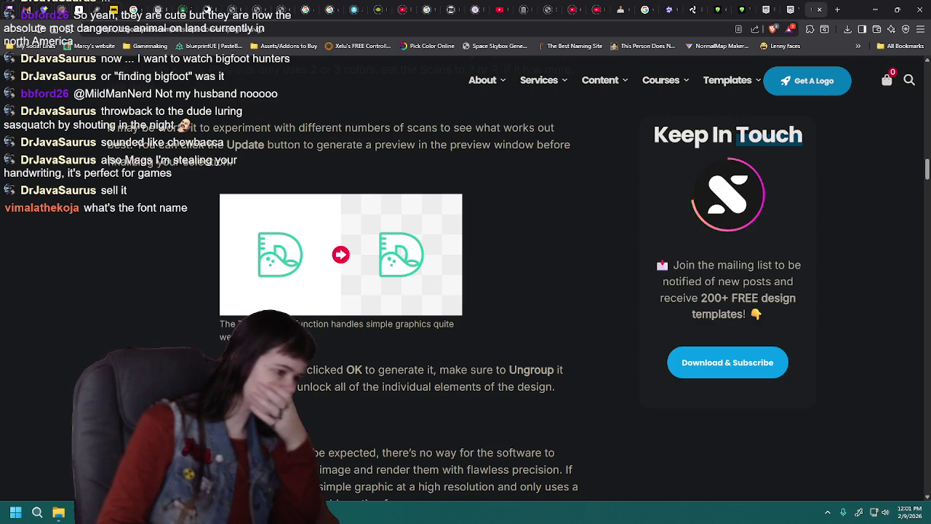
key("alt+Tab")
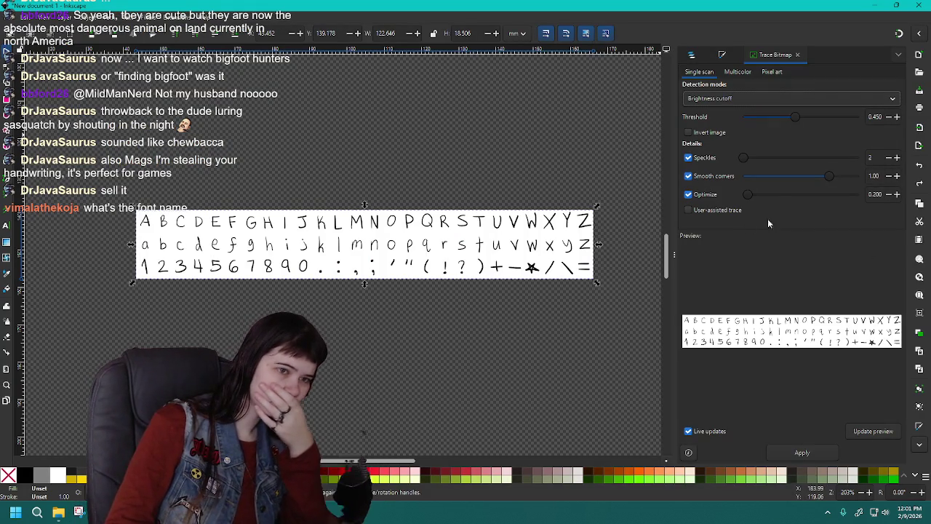
Set the detection mode to Autotrace and apply the trace to the handwriting sheet.
left_click(720, 98)
key("Escape")
key("Down")
key("Down")
key("Down")
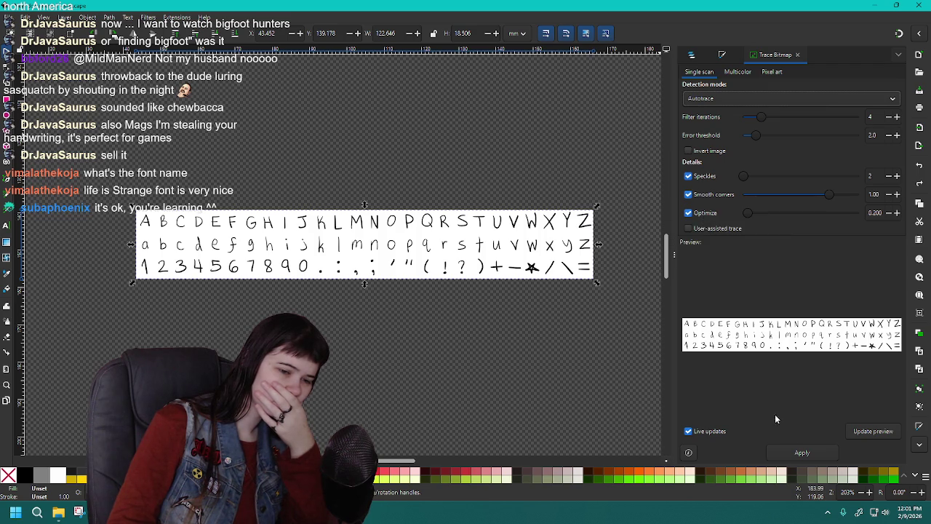
left_click(801, 453)
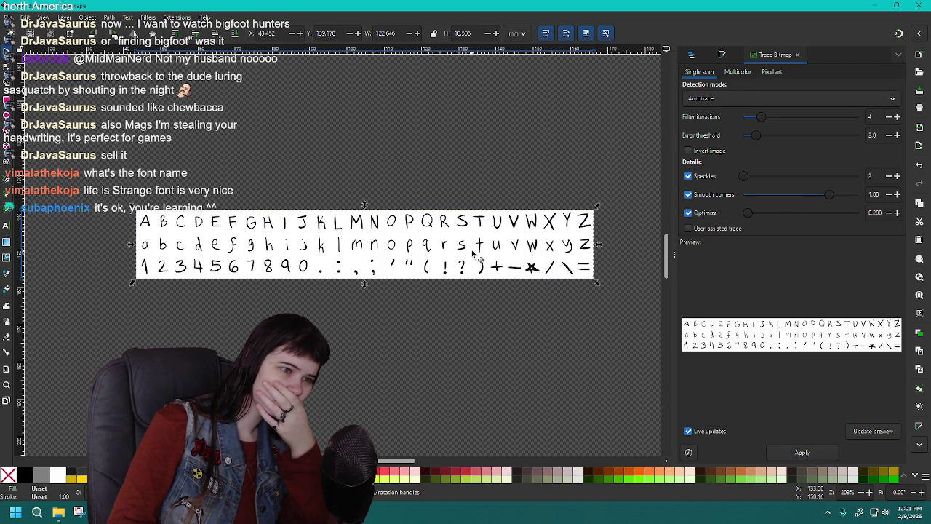
Drag the original image up off the new trace, select the traced letters, and switch to the browser.
left_click_drag(478, 256, 475, 158)
left_click(462, 231)
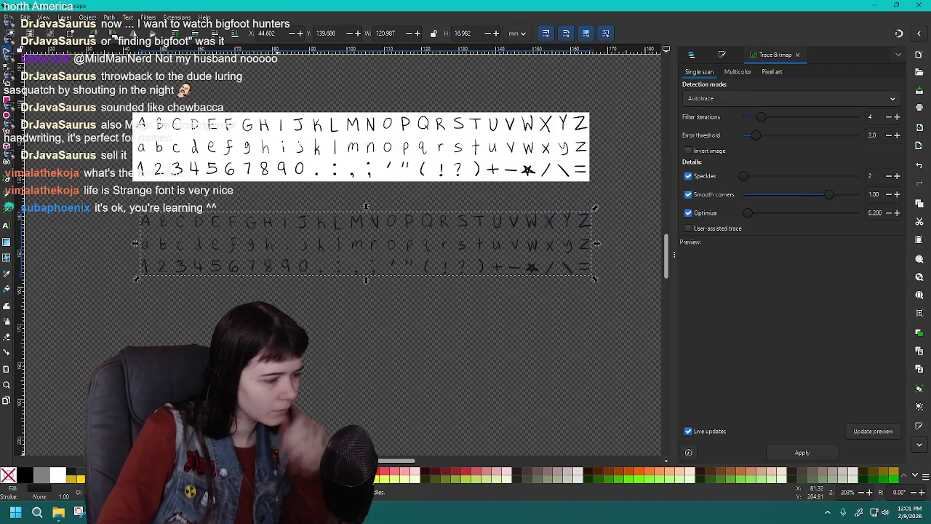
key("alt+Tab")
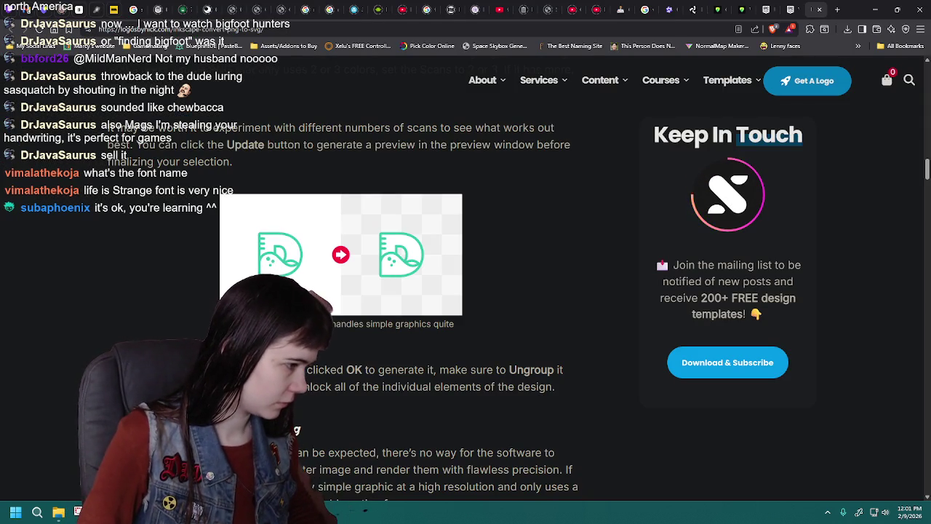
Switch from the browser tutorial back to Inkscape and the traced letters.
key("alt+Tab")
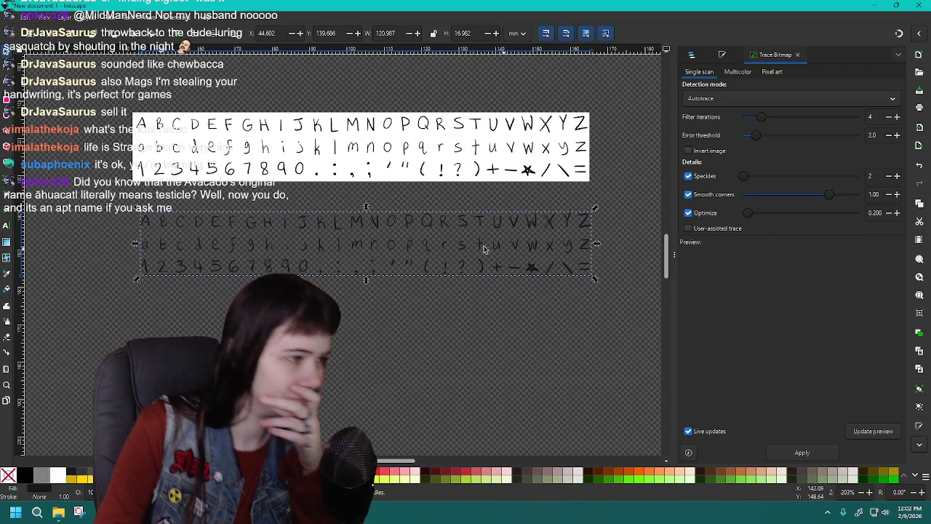
Nudge the traced letters slightly and inspect path5 and image1 in Layers and Objects.
left_click_drag(445, 248, 443, 247)
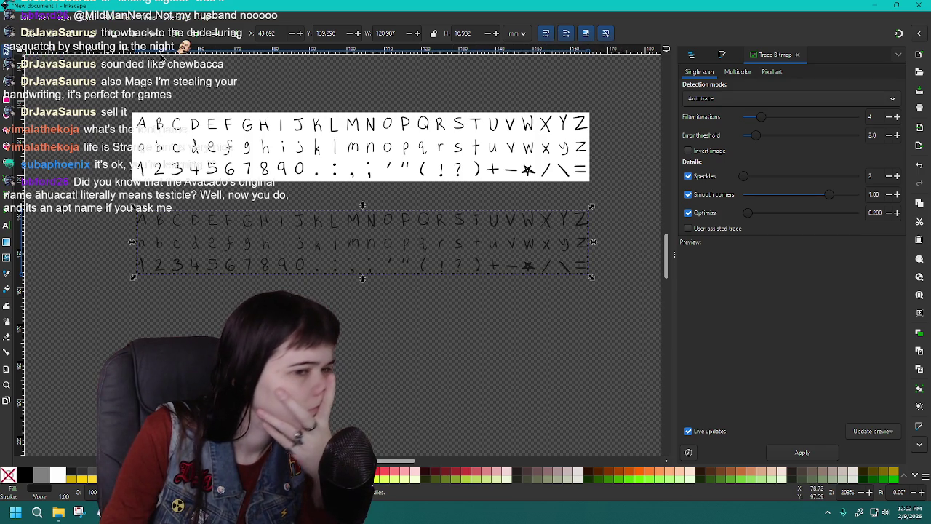
left_click(691, 56)
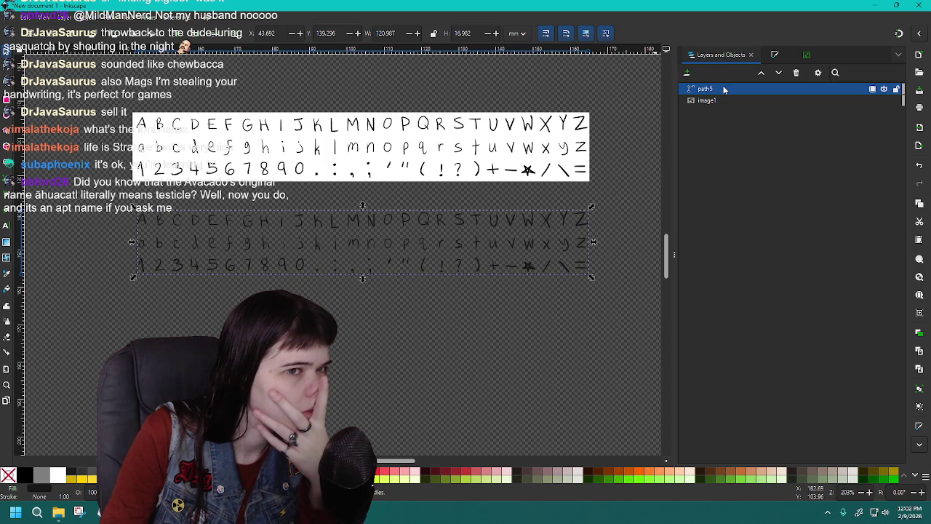
right_click(726, 89)
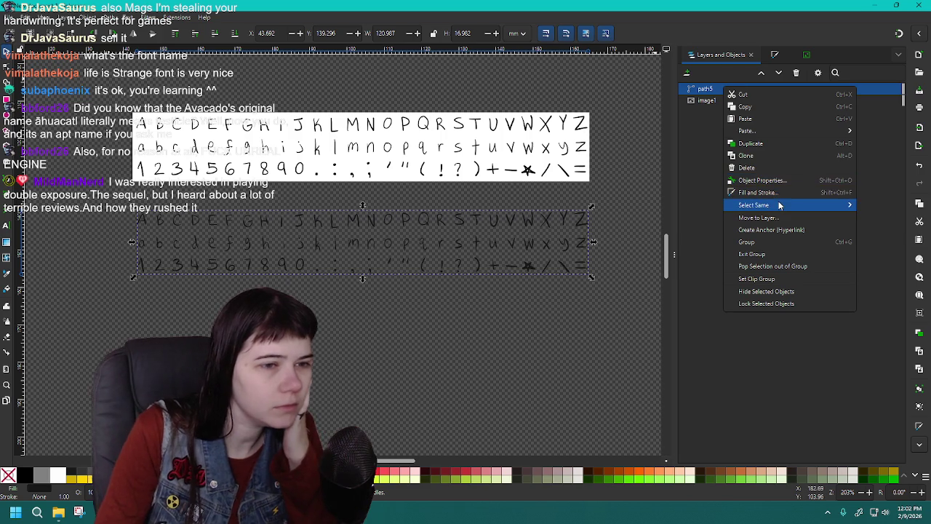
left_click(704, 140)
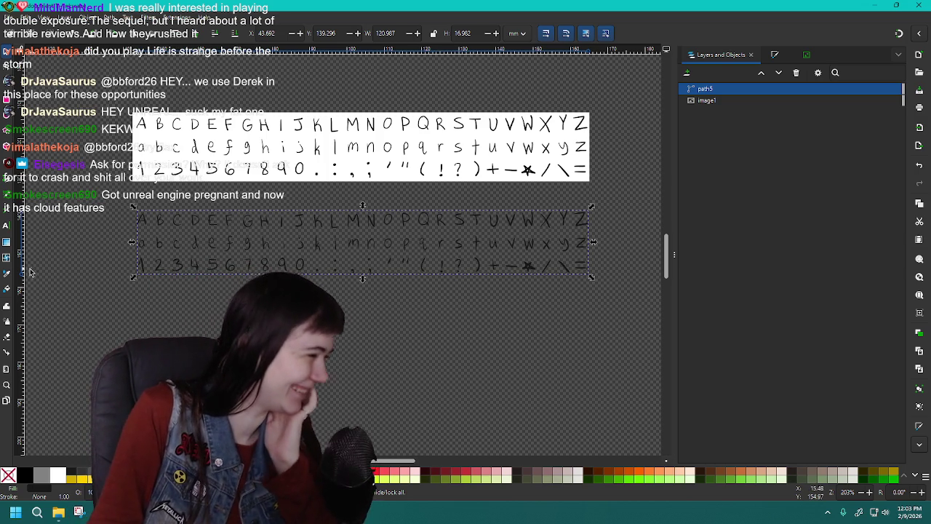
left_click(109, 18)
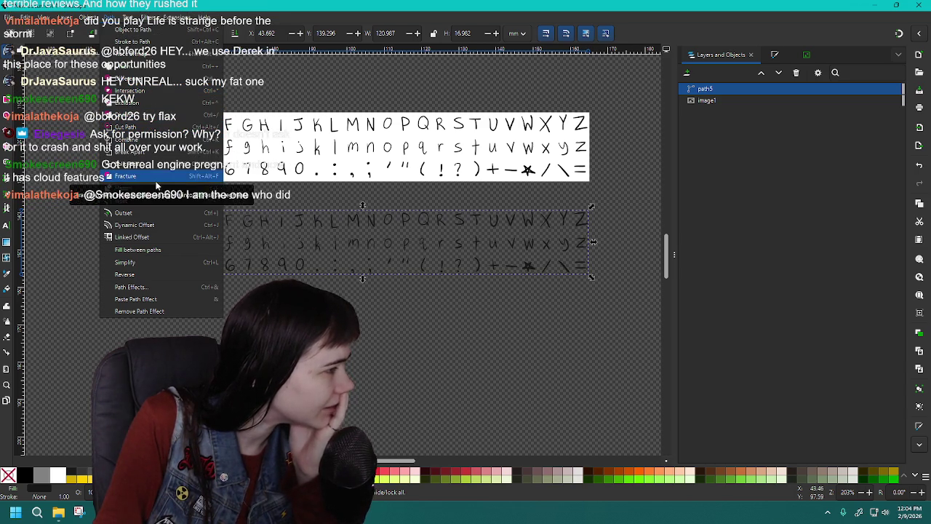
Try simplifying the traced letter paths, then undo the simplification.
left_click(141, 313)
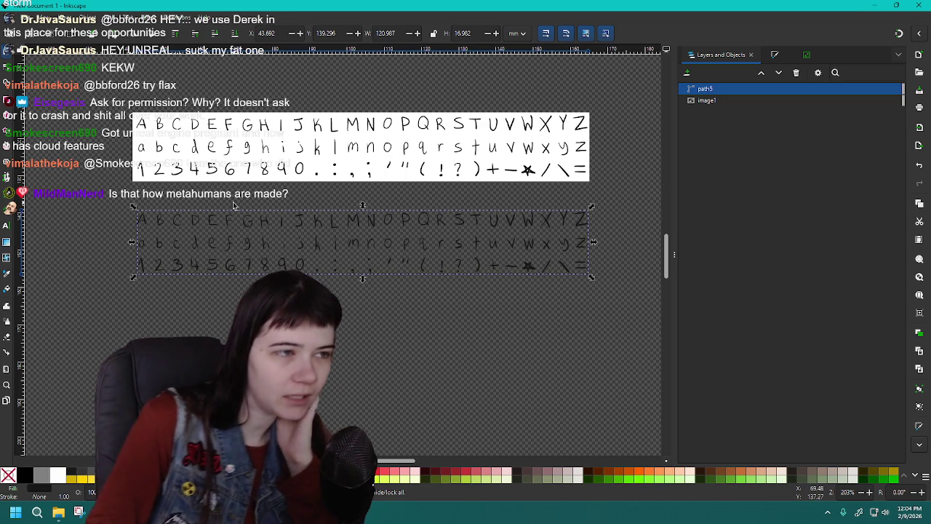
left_click(82, 17)
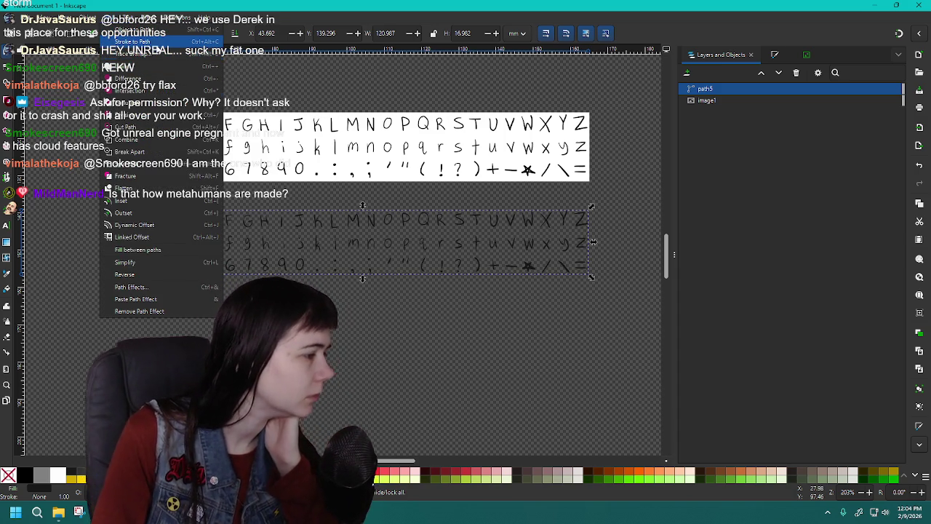
left_click(144, 262)
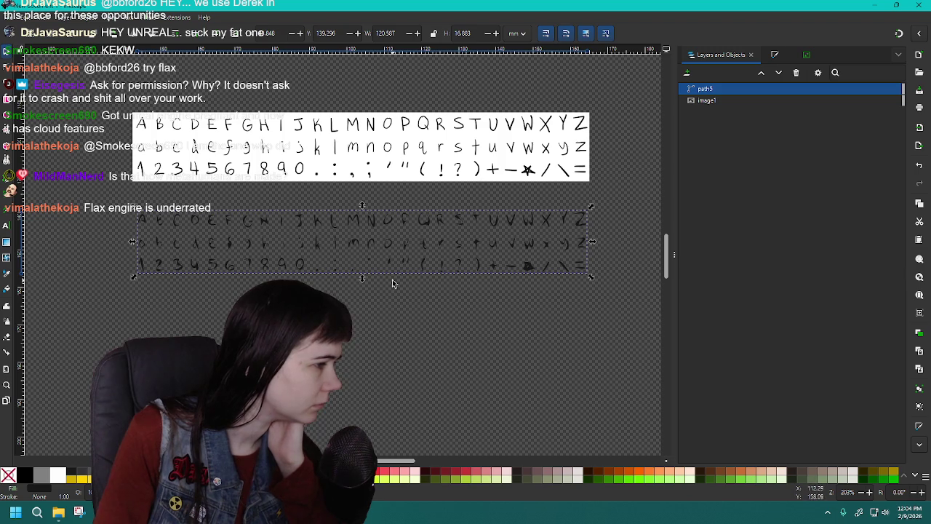
key("ctrl+z")
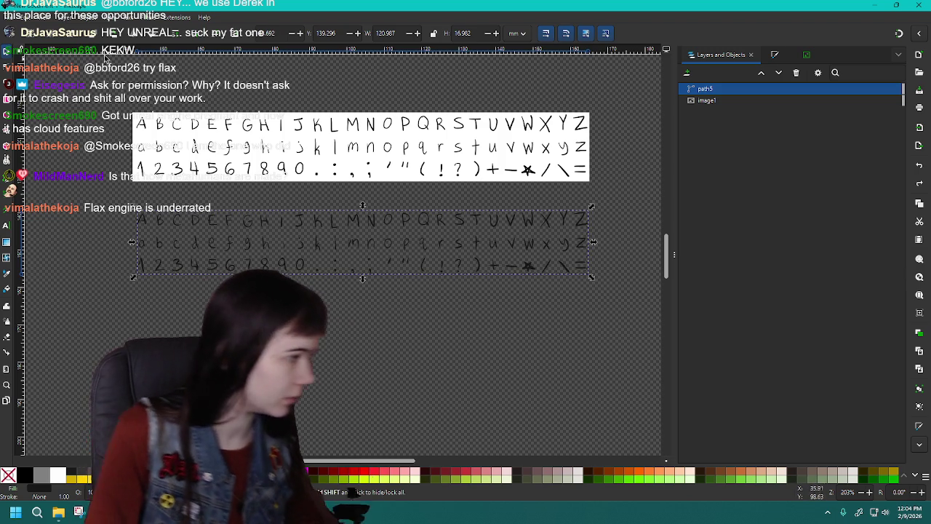
Return to the Trace Bitmap settings and open the Path menu for the traced sheet.
left_click(109, 17)
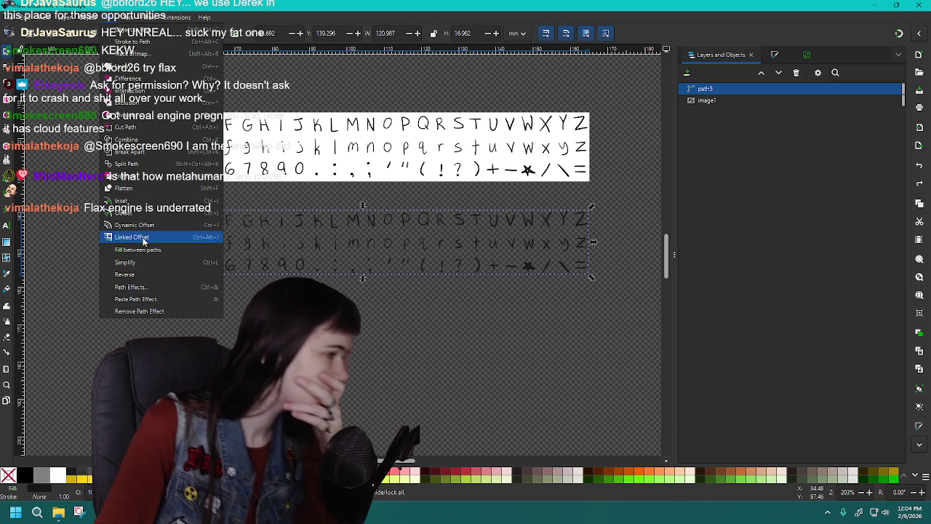
left_click(156, 288)
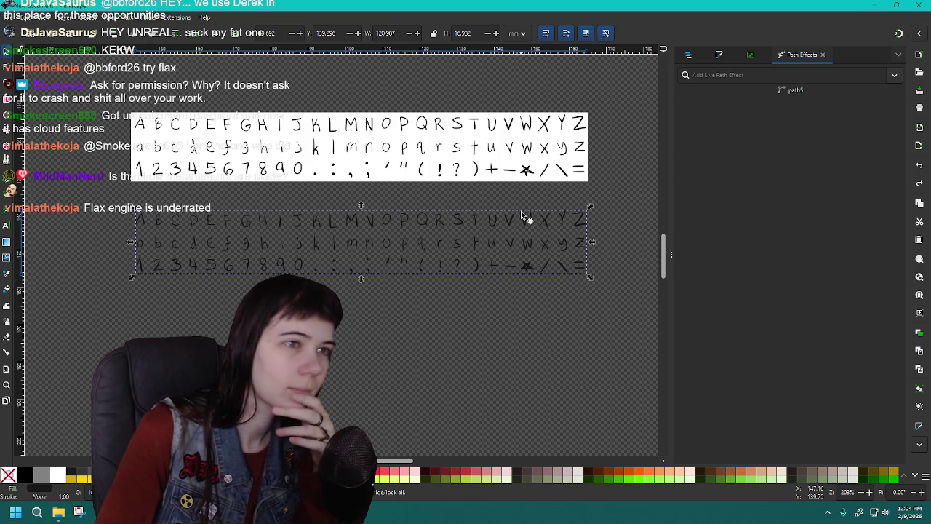
left_click(824, 55)
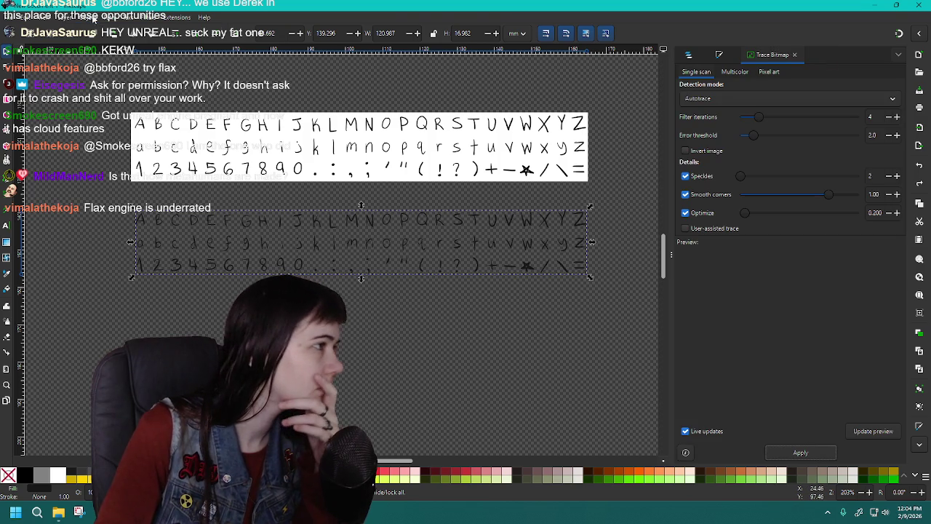
left_click(81, 17)
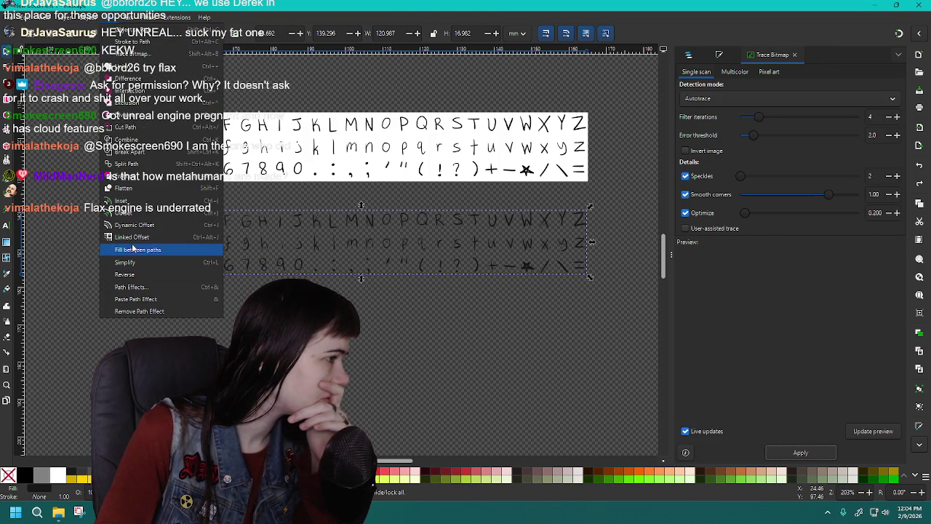
mouse_move(109, 16)
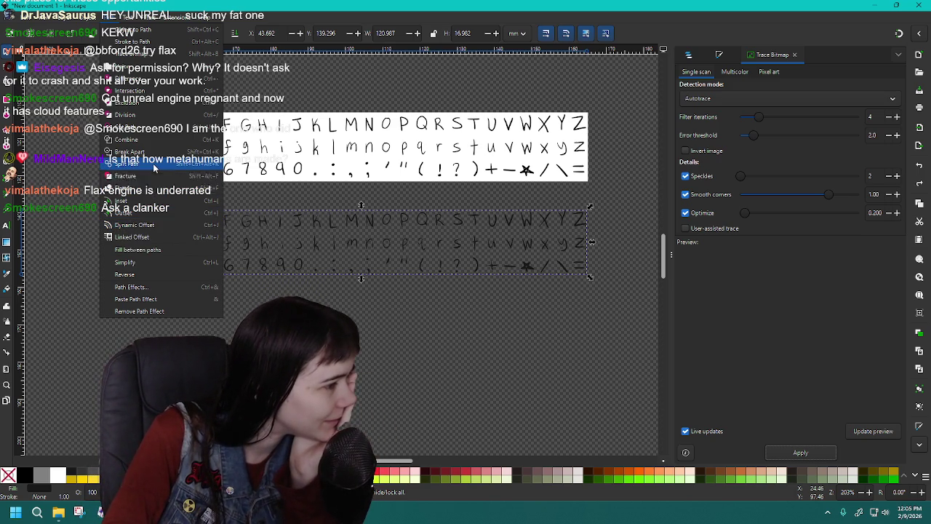
Split the traced path into separate glyph paths and list them in the Objects panel.
left_click(153, 165)
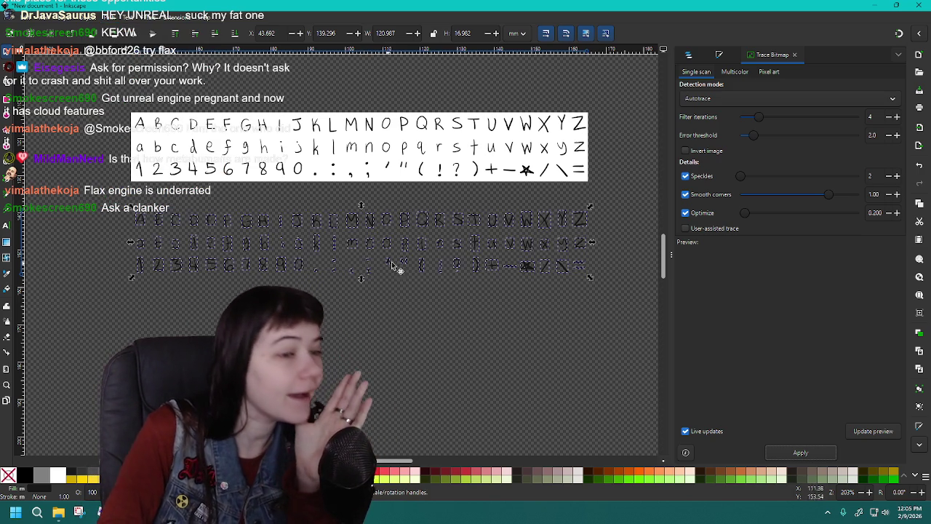
left_click(689, 55)
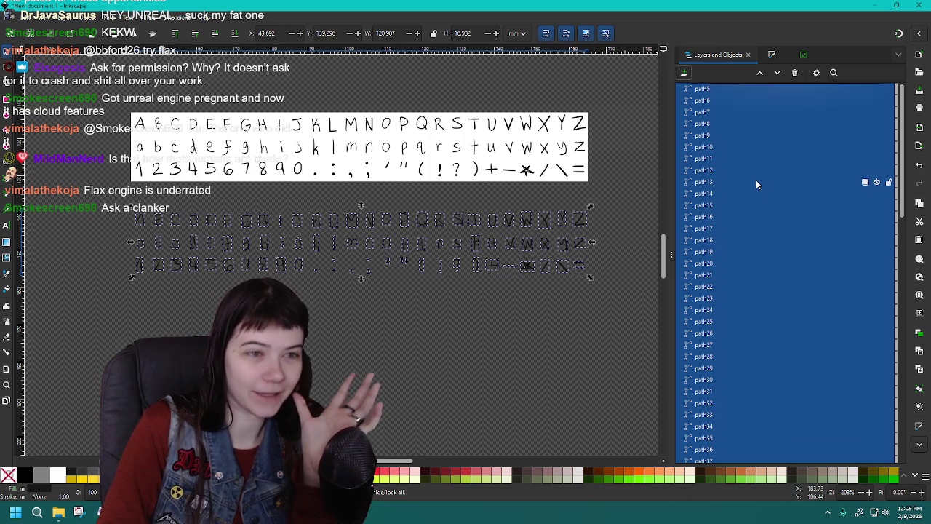
scroll(756, 179, "down", 15)
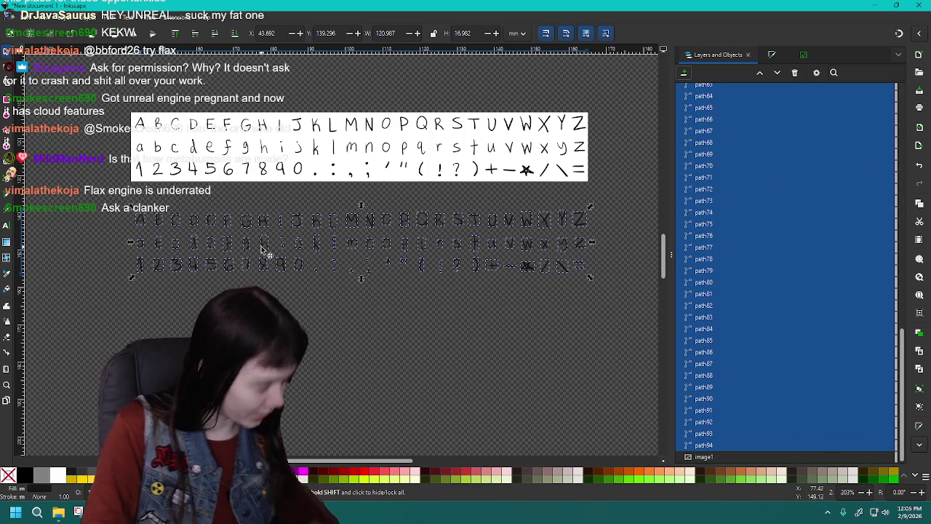
scroll(265, 250, "up", 3)
scroll(266, 251, "down", 3)
scroll(314, 236, "up", 2, "ctrl")
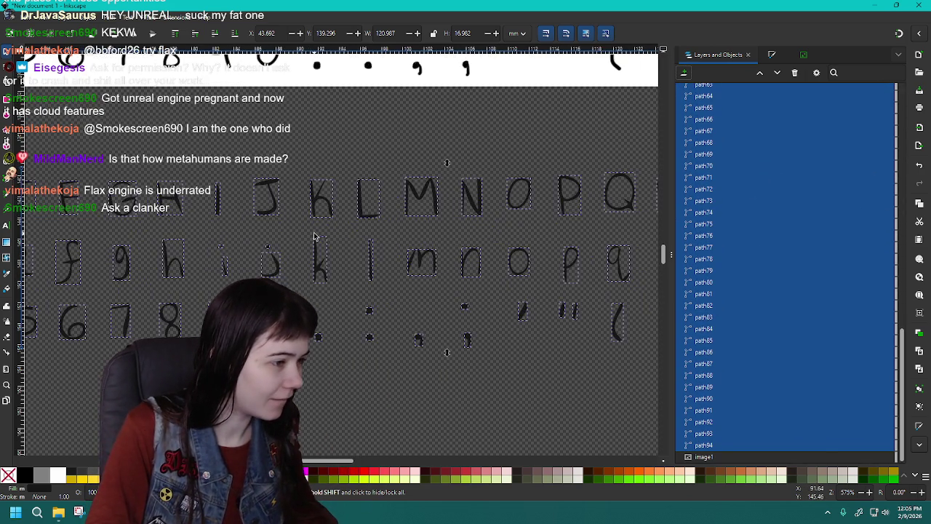
scroll(342, 236, "down", 1, "ctrl")
scroll(370, 235, "down", 1, "ctrl")
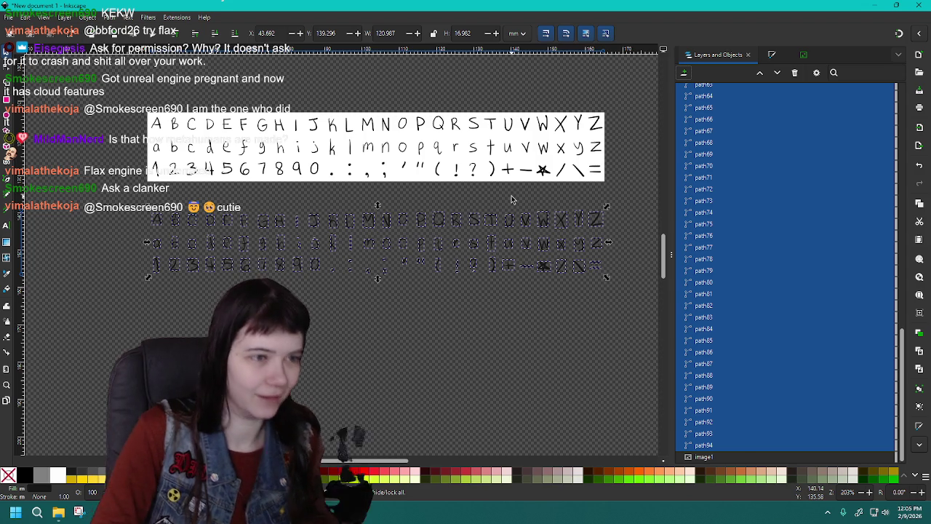
scroll(731, 210, "up", 10)
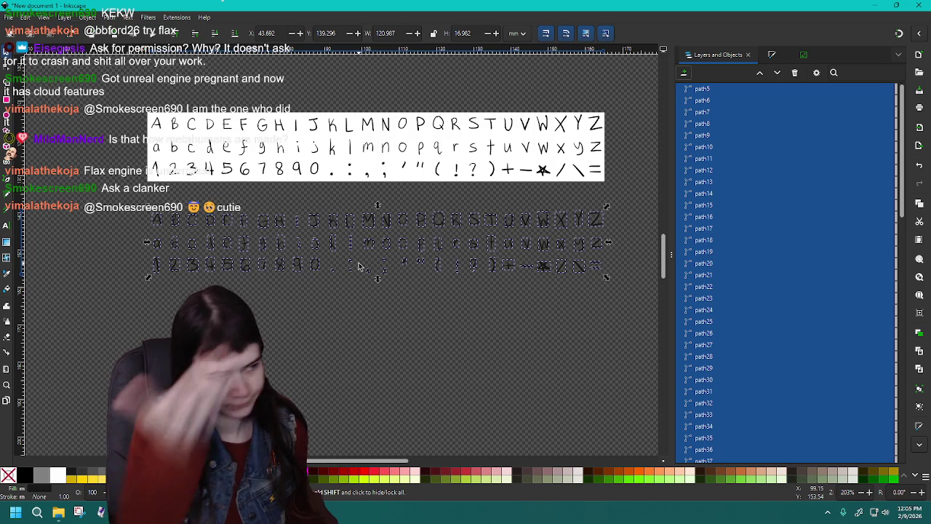
scroll(358, 266, "up", 2)
scroll(358, 266, "up", 1)
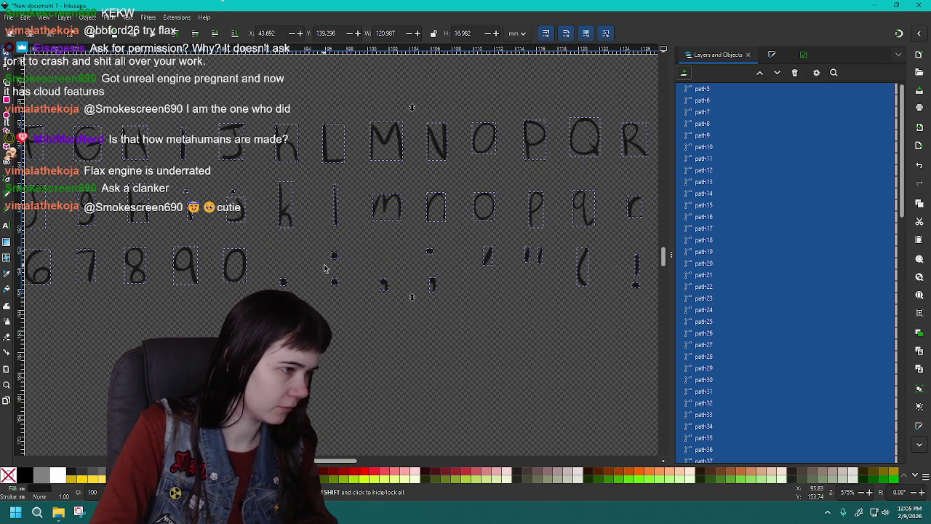
Zoom in on the canvas to inspect the split glyphs.
mouse_move(342, 461)
left_mouse_down()
mouse_move(389, 461)
mouse_move(351, 471)
left_mouse_up()
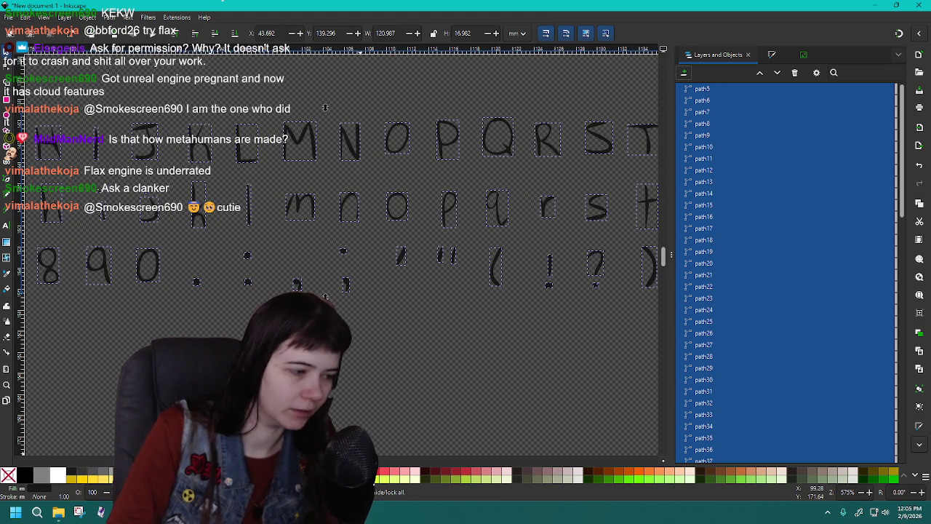
scroll(342, 197, "left", 2)
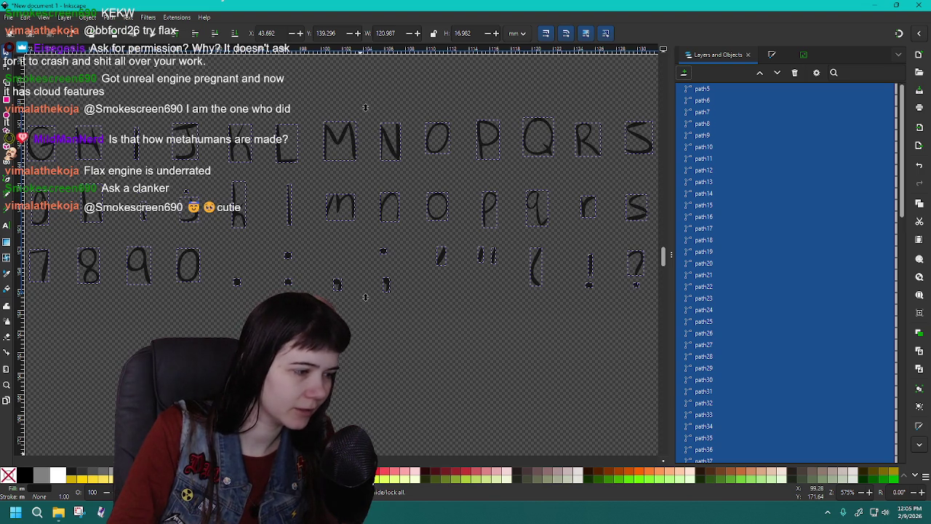
scroll(342, 255, "left", 1)
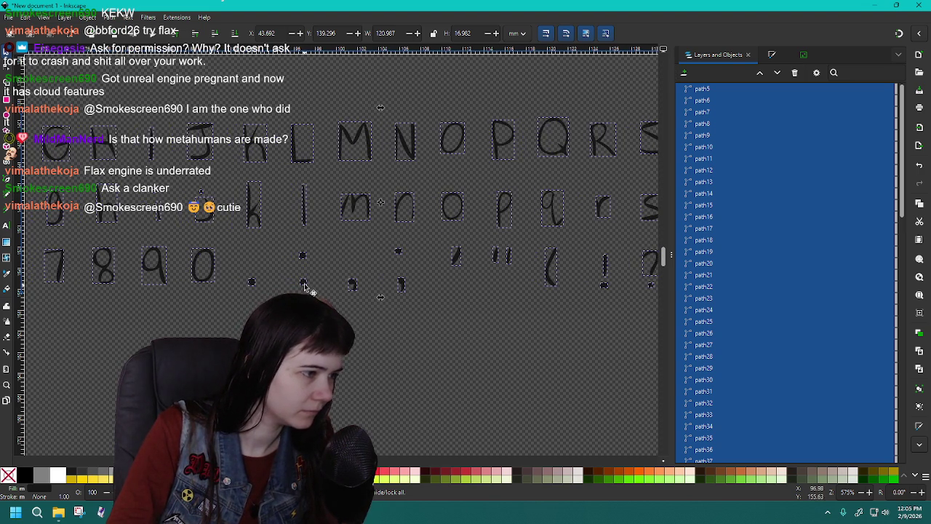
Try selecting the colon's upper and lower dots, dismissing the context menu unused.
left_click(359, 371)
left_click(304, 259)
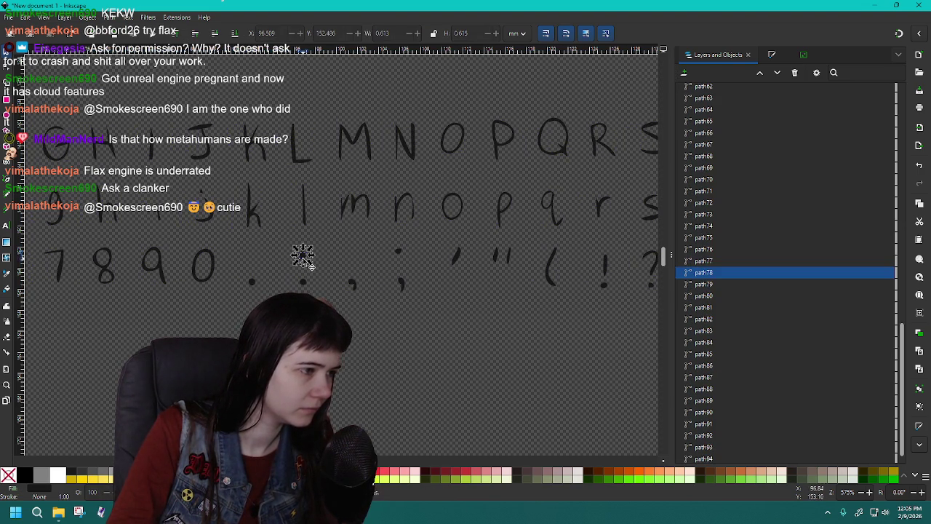
left_click(303, 281)
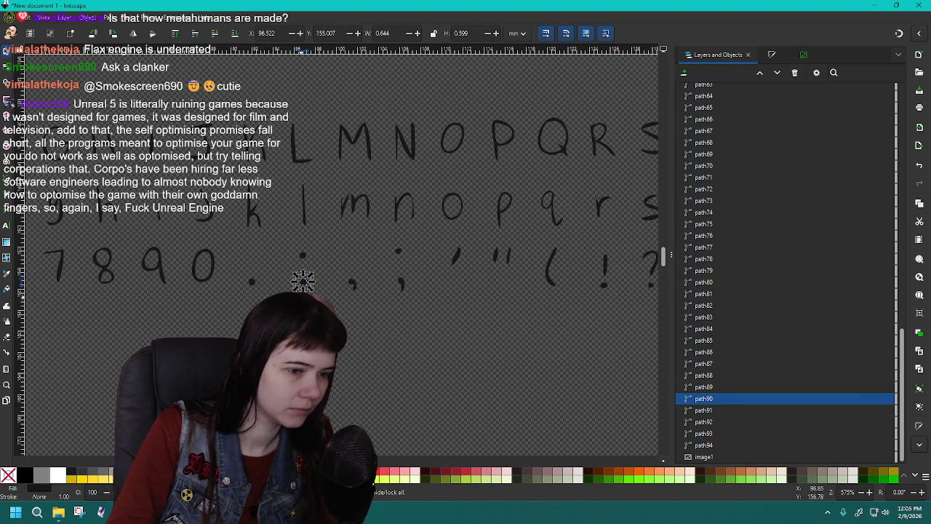
left_click(303, 260)
left_click(304, 284)
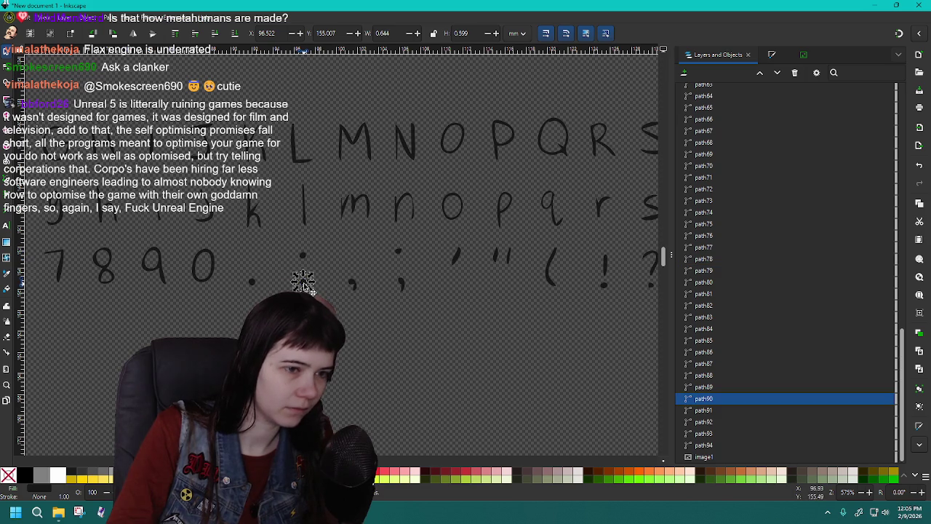
left_click(704, 259)
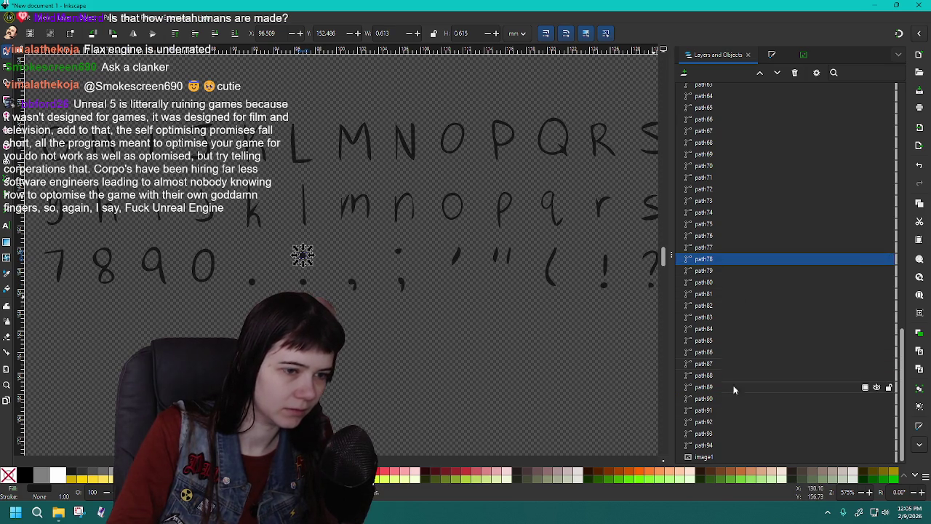
right_click(710, 400)
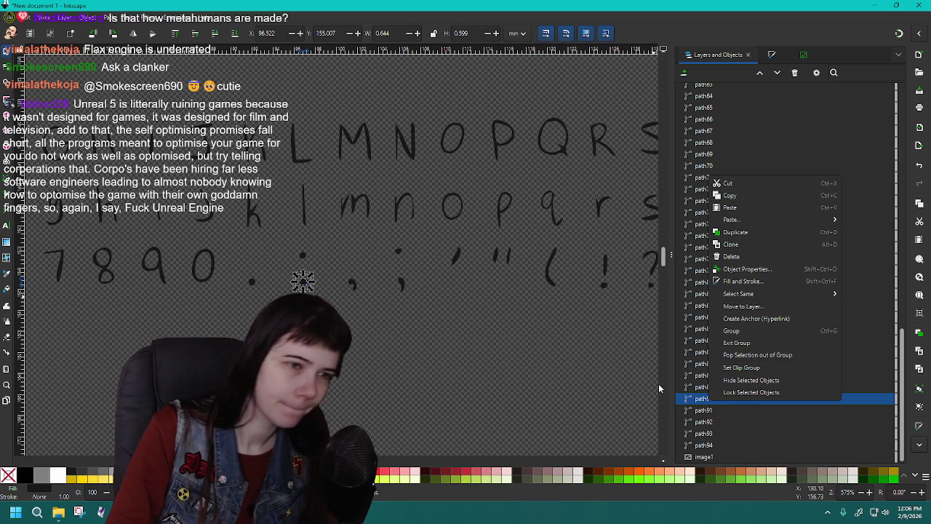
left_click(348, 353)
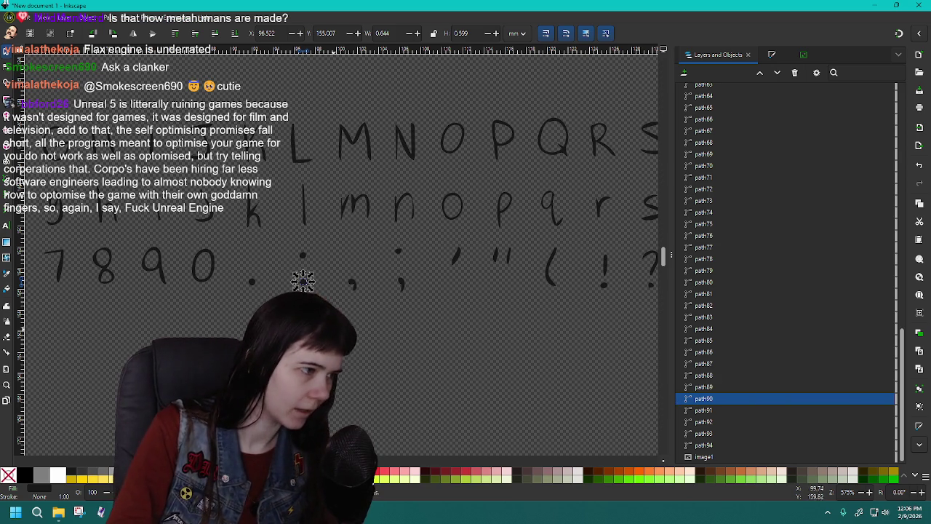
Group the colon's two dots into g94 and check the group in the Objects list.
left_click(302, 256)
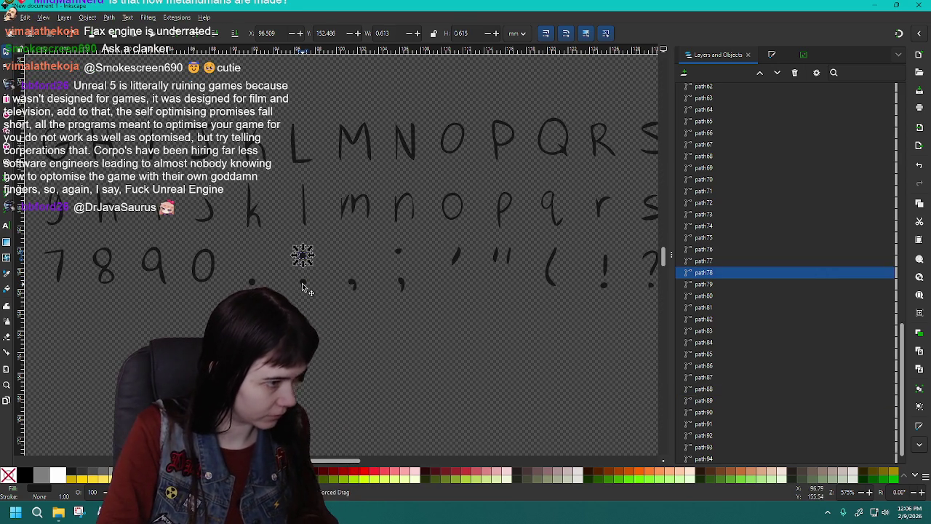
left_click(303, 281)
left_click(303, 257)
left_click(303, 282, "shift")
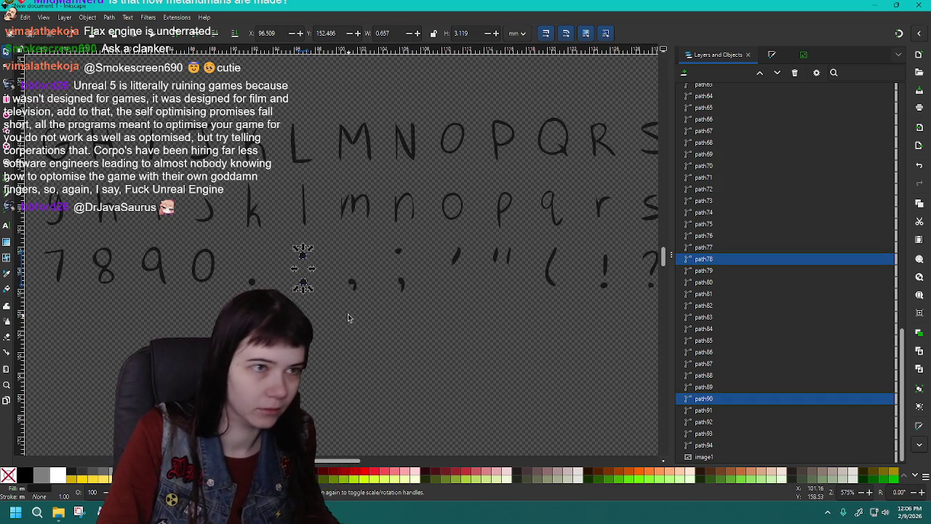
right_click(306, 286)
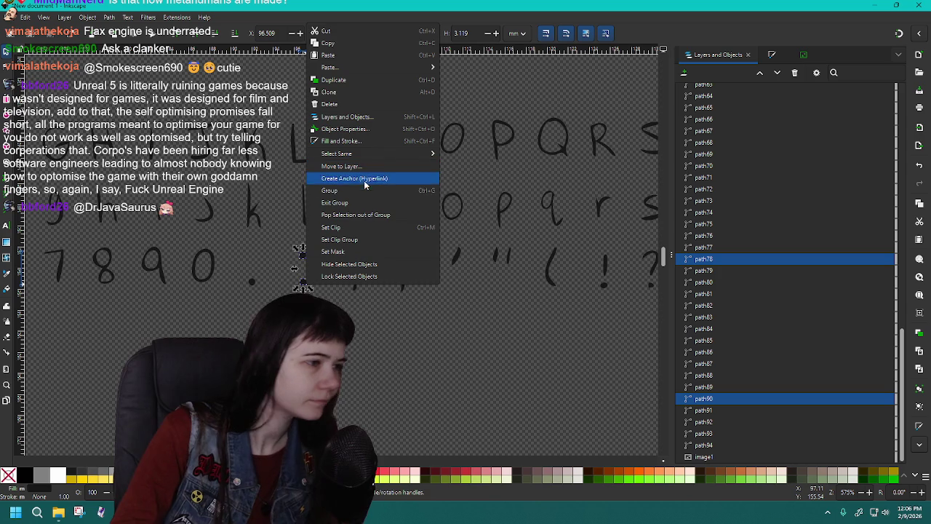
left_click(330, 190)
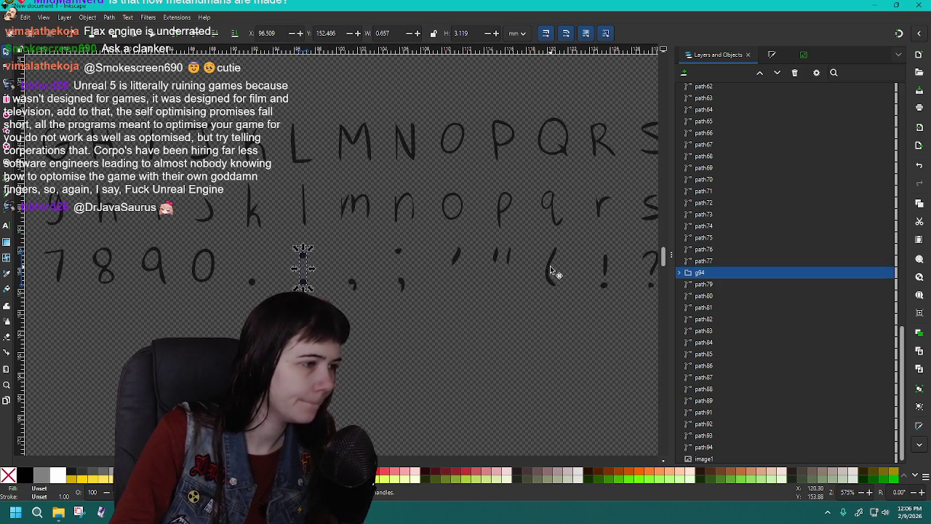
left_click(680, 273)
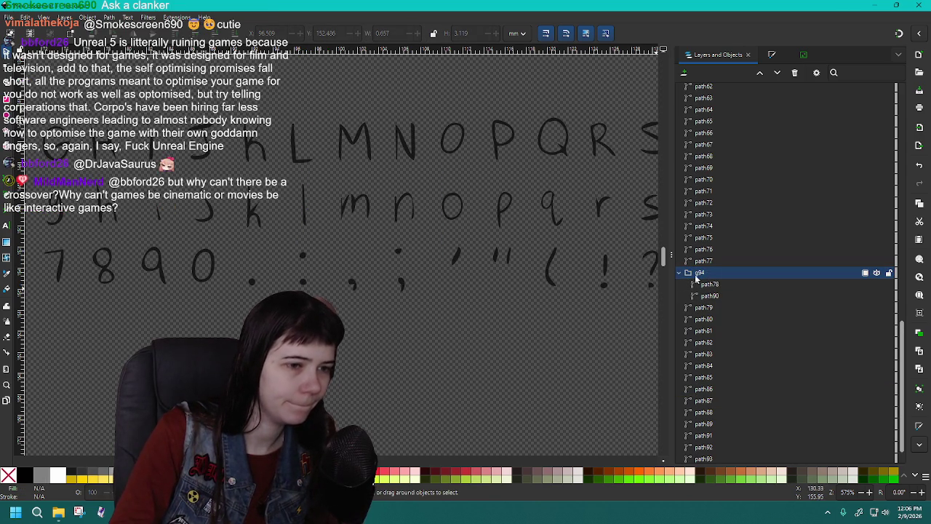
left_click(706, 274)
left_click(680, 273)
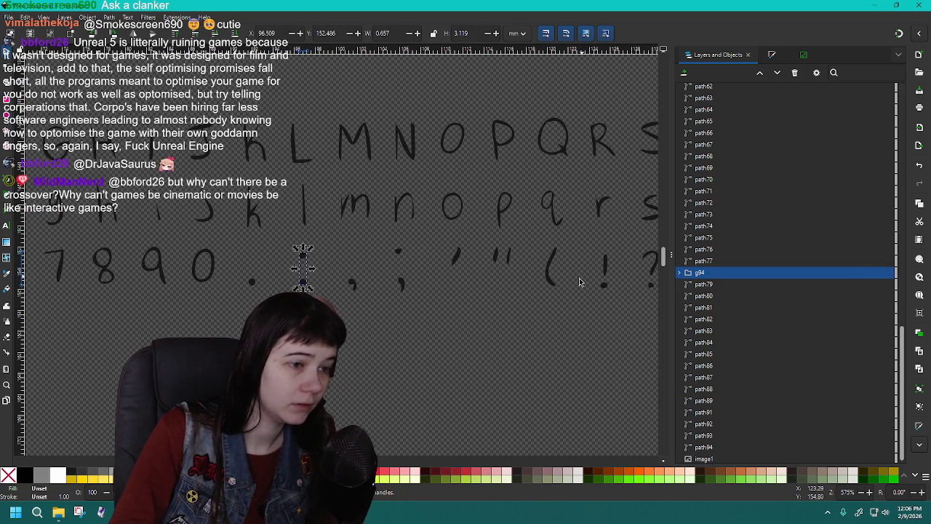
Group the double quote's two strokes into one object.
scroll(587, 276, "right", 6)
scroll(588, 276, "right", 3)
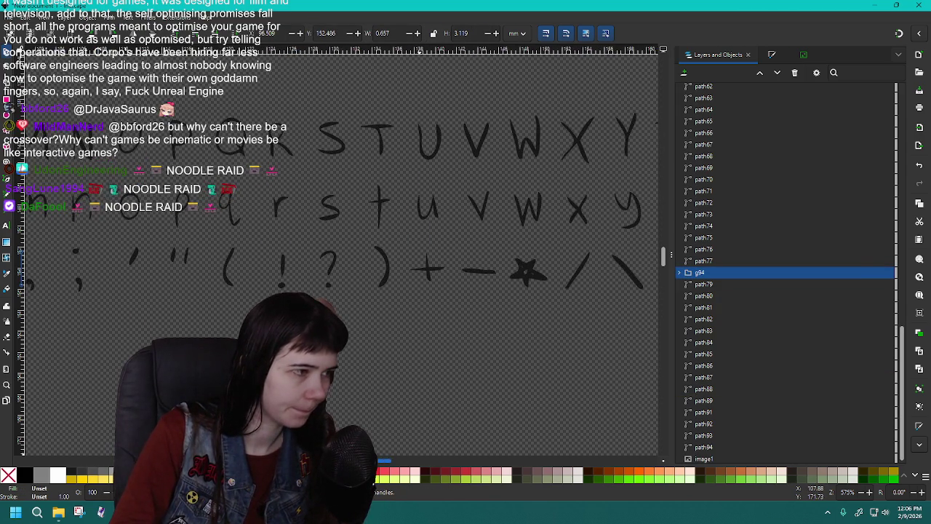
scroll(290, 273, "left", 4)
left_click(309, 259)
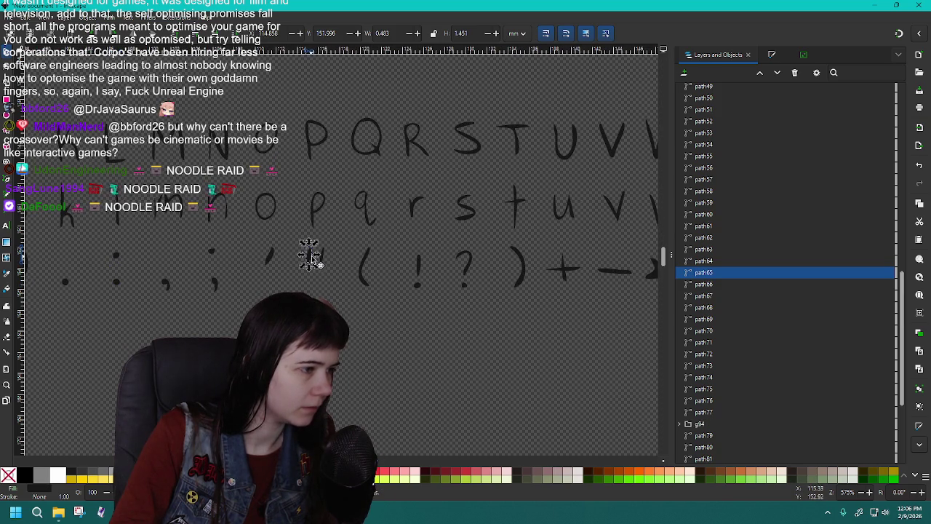
left_click(324, 259, "shift")
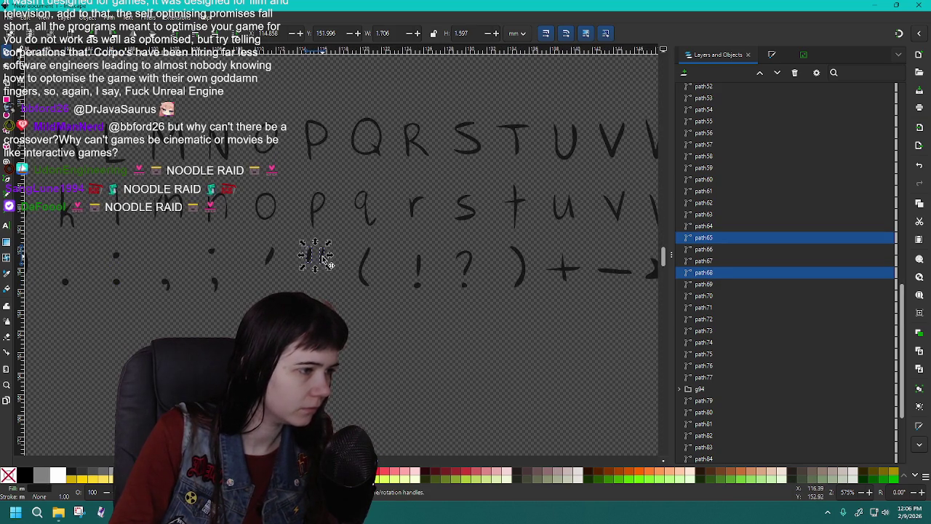
right_click(325, 260)
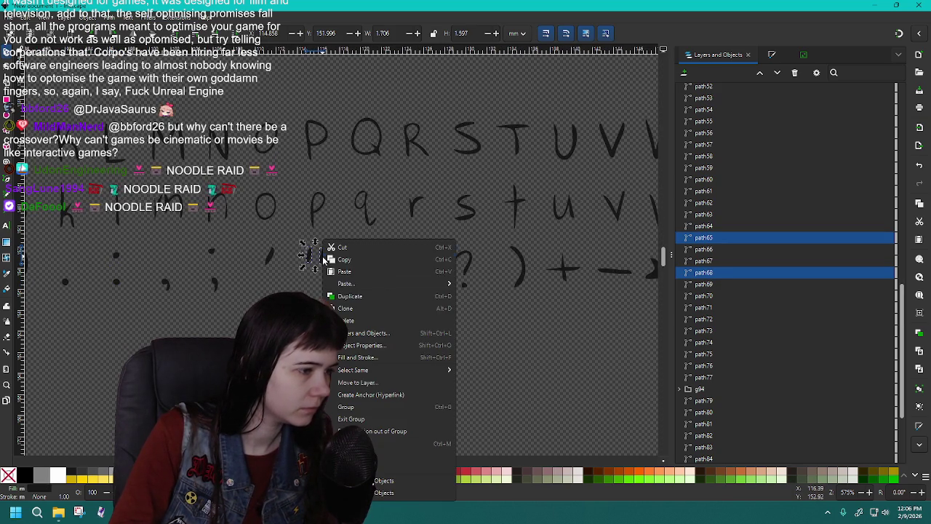
left_click(374, 412)
Group the top and bottom bars of the equals sign into g96.
scroll(315, 255, "right", 10)
scroll(420, 340, "right", 3)
left_click(427, 260)
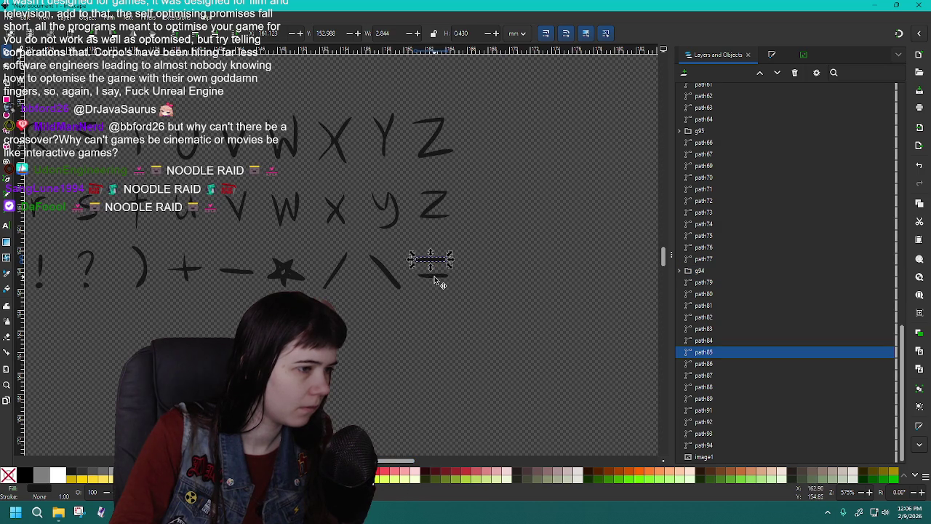
left_click(437, 279, "shift")
right_click(435, 278)
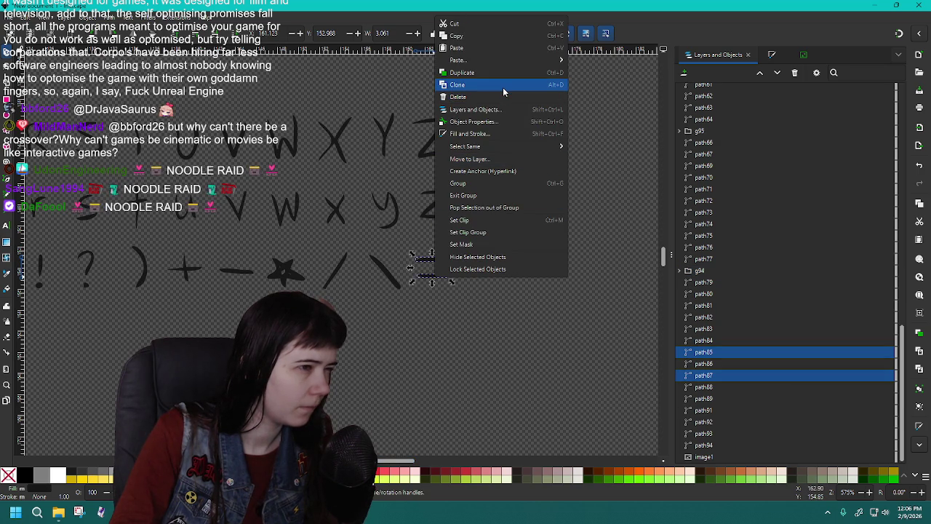
left_click(489, 183)
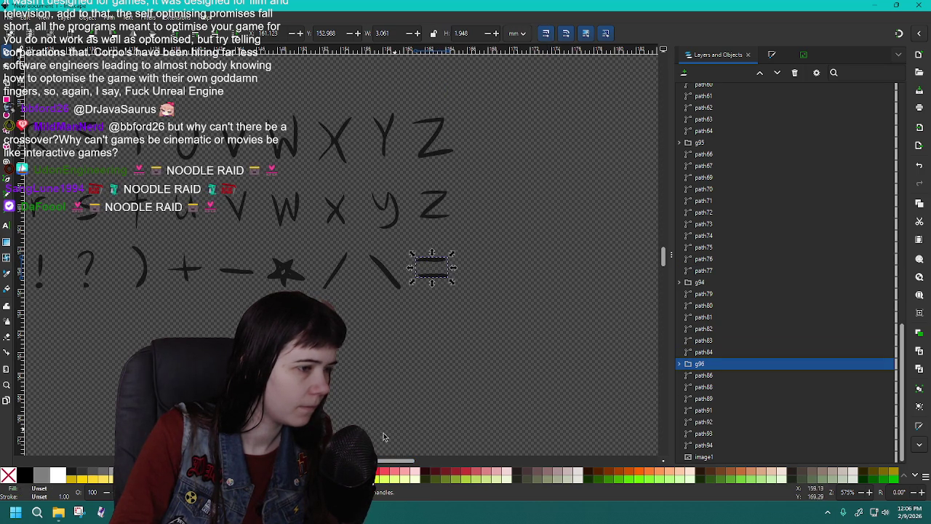
left_click_drag(377, 464, 291, 464)
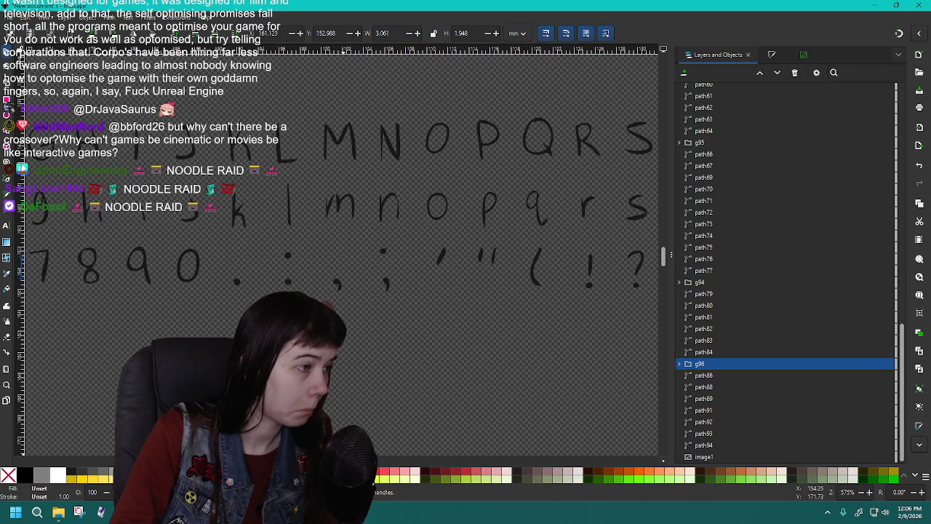
scroll(370, 321, "up", 1)
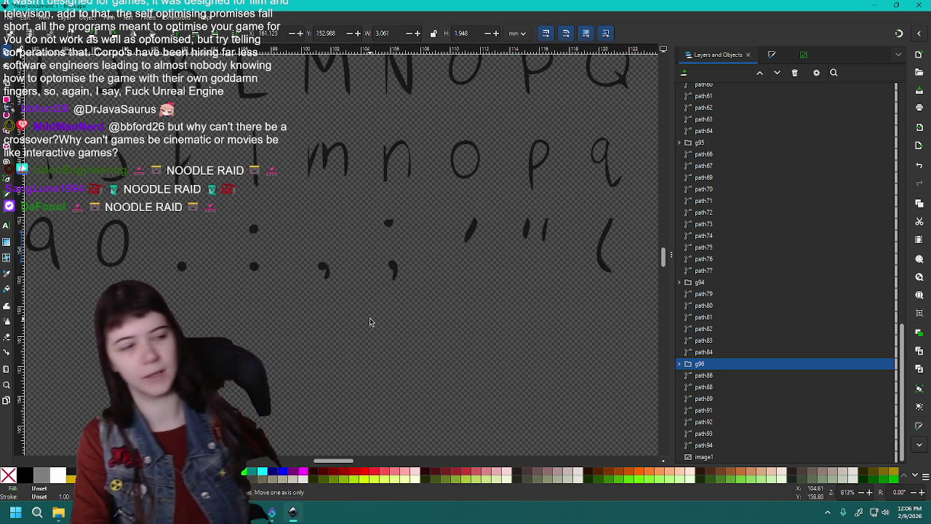
scroll(370, 321, "down", 2)
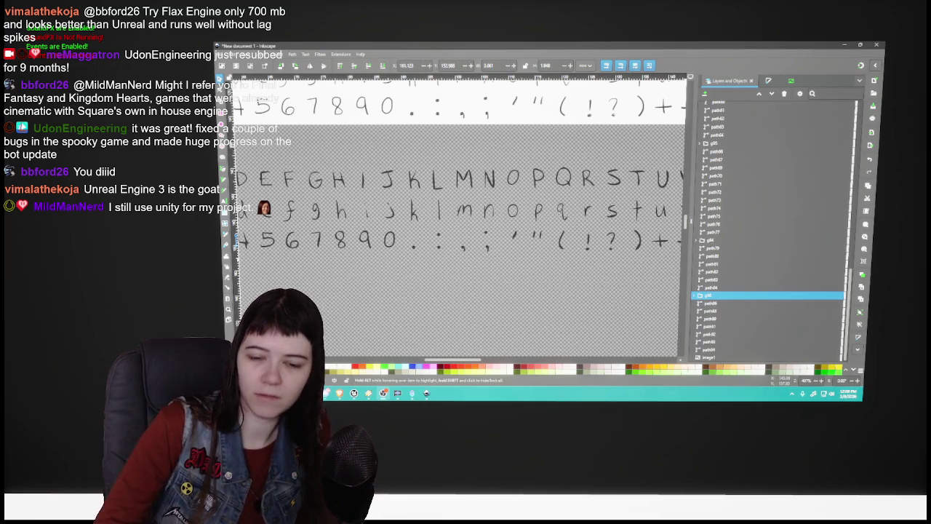
Switch from Inkscape to the browser's logosbynick PNG-to-vector tracing tutorial.
key("alt+Tab")
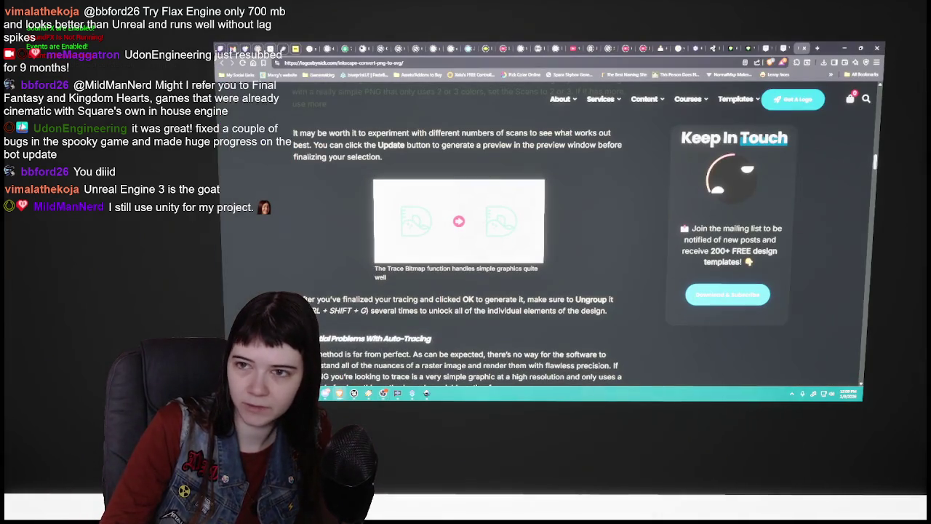
Switch to the Unreal Engine Visibility and Occlusion Culling docs and scroll down the page.
left_click(782, 47)
scroll(533, 227, "up", 2)
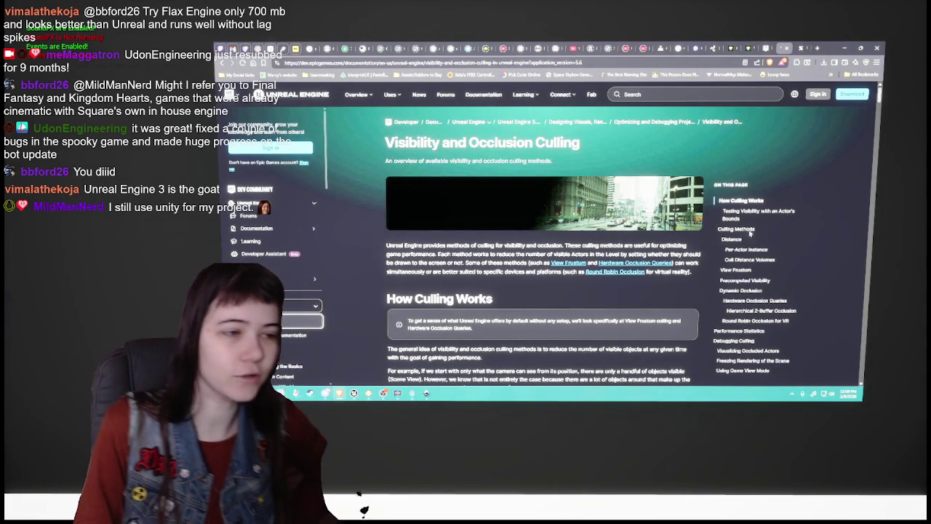
scroll(544, 247, "down", 3)
scroll(544, 248, "down", 2)
scroll(544, 247, "down", 2)
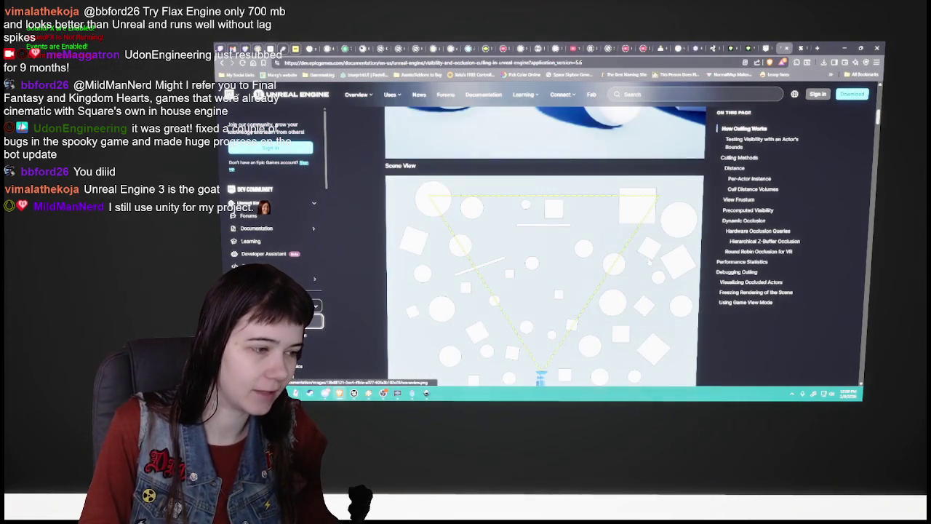
scroll(544, 247, "down", 2)
scroll(544, 248, "down", 2)
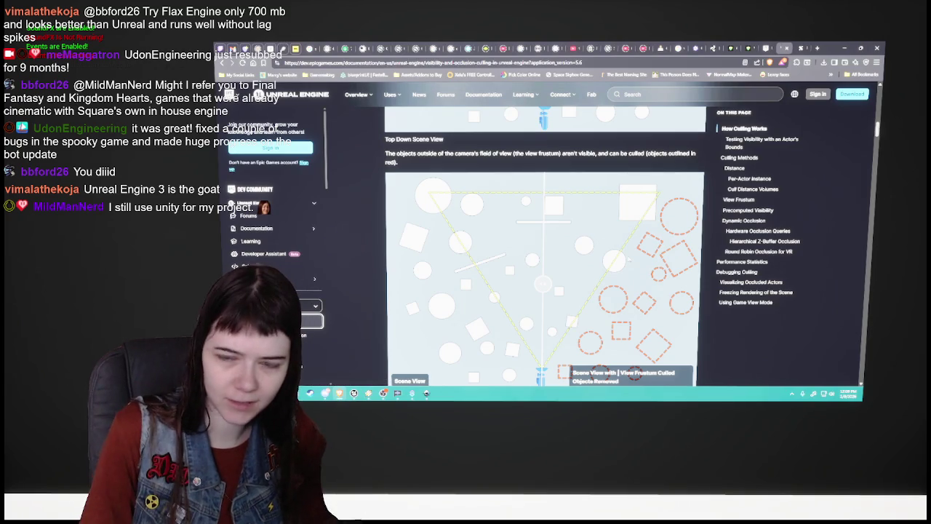
Drag the Top Down Scene View comparison slider to reveal more of the unculled scene.
scroll(544, 248, "down", 1)
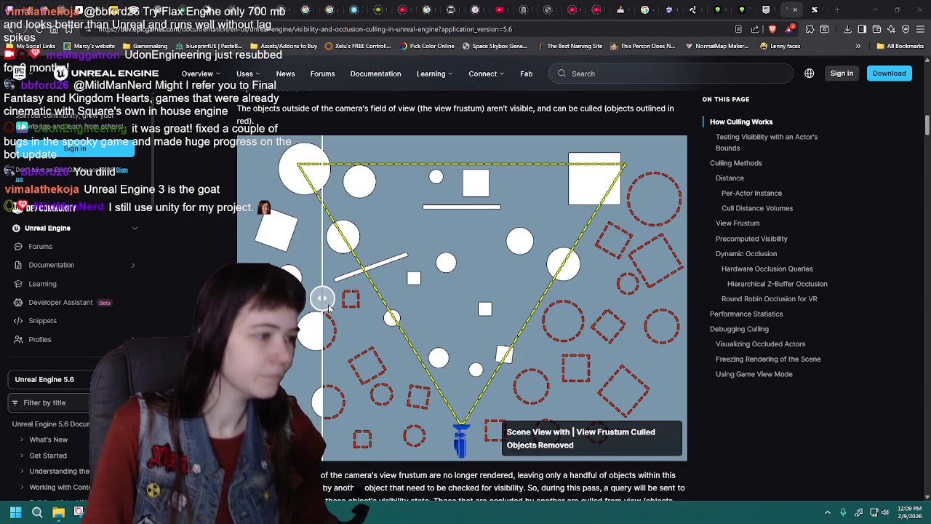
mouse_move(322, 298)
left_mouse_down()
mouse_move(532, 298)
mouse_move(312, 298)
left_mouse_up()
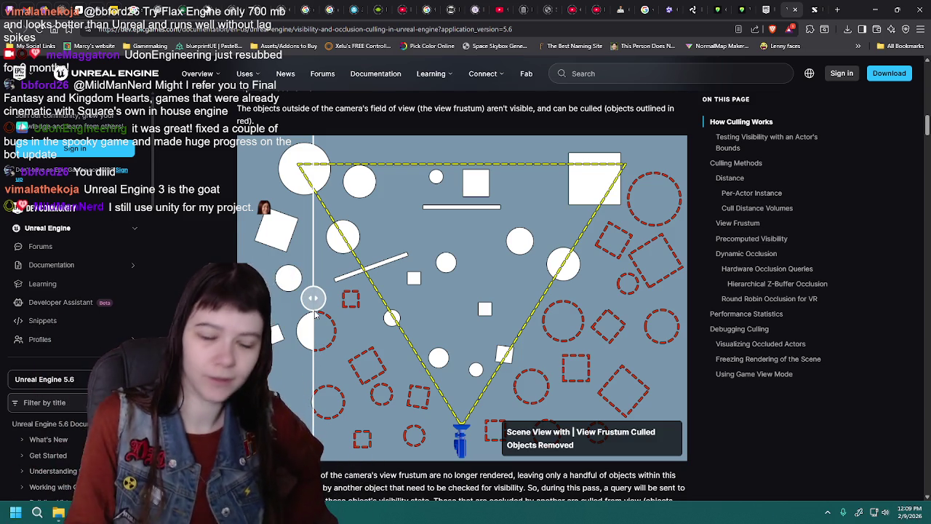
mouse_move(313, 298)
left_mouse_down()
mouse_move(471, 298)
mouse_move(461, 321)
left_mouse_up()
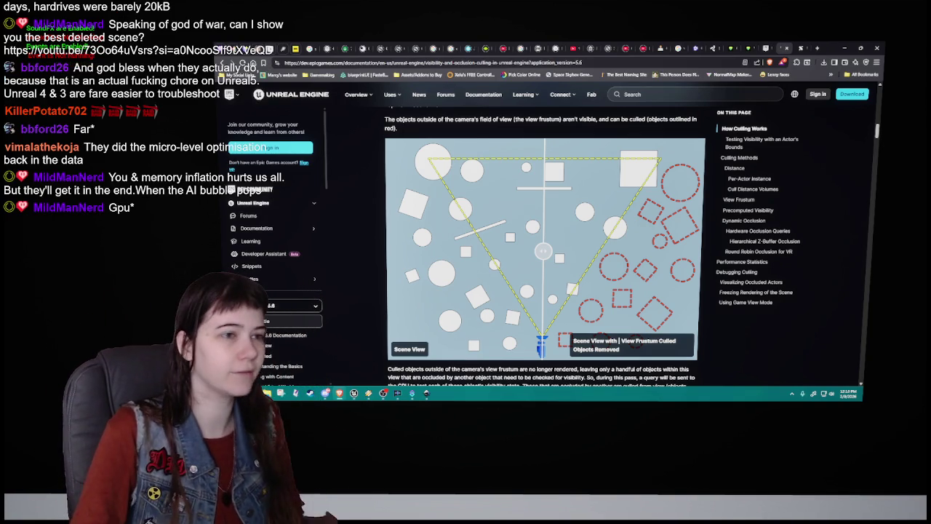
Scroll back up the culling page, then go back to the Precomputed Lighting Scenarios page.
scroll(526, 268, "up", 3)
scroll(526, 267, "up", 5)
scroll(526, 268, "up", 5)
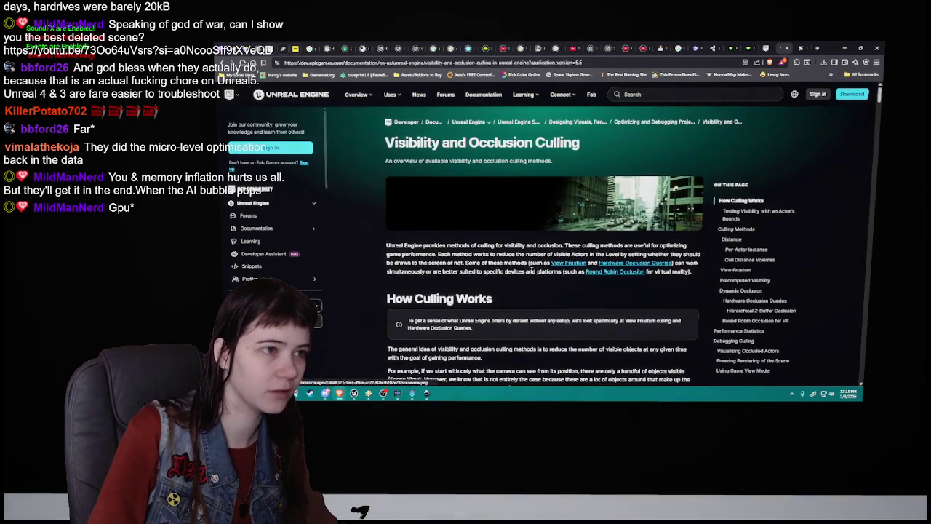
key("alt+Left")
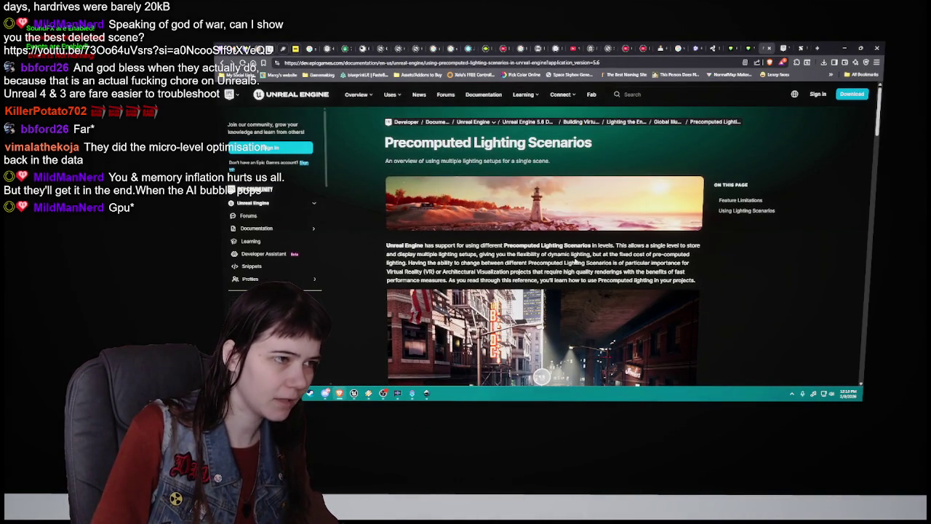
Scroll down and drag the day/night comparison slider left to show mostly the Night Scenario.
scroll(575, 262, "down", 2)
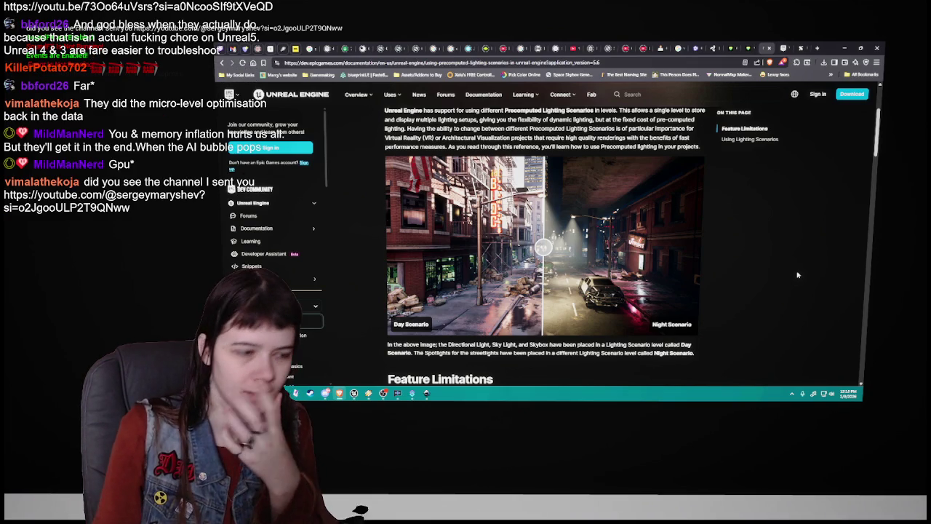
left_click_drag(543, 248, 389, 248)
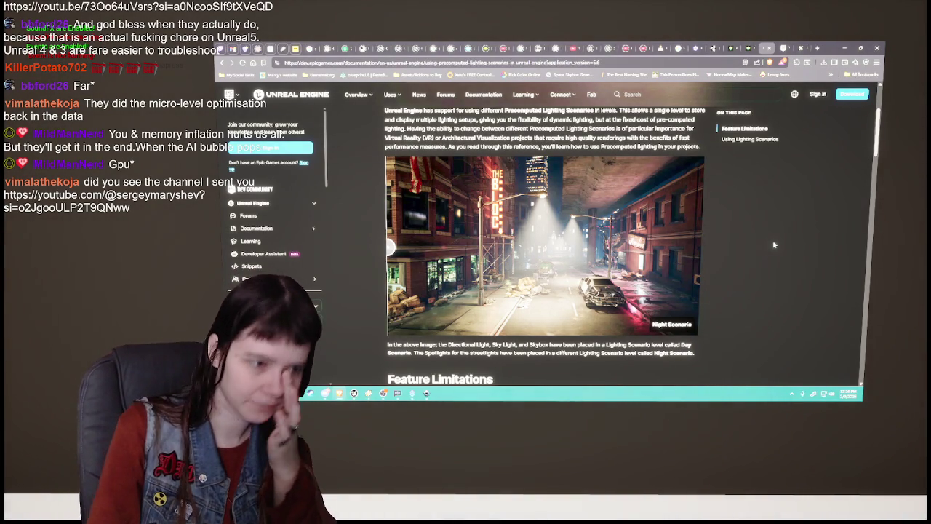
Scroll down through the Using Lighting Scenarios steps on the Precomputed Lighting Scenarios page.
scroll(775, 245, "down", 3)
scroll(773, 245, "down", 3)
scroll(773, 245, "down", 2)
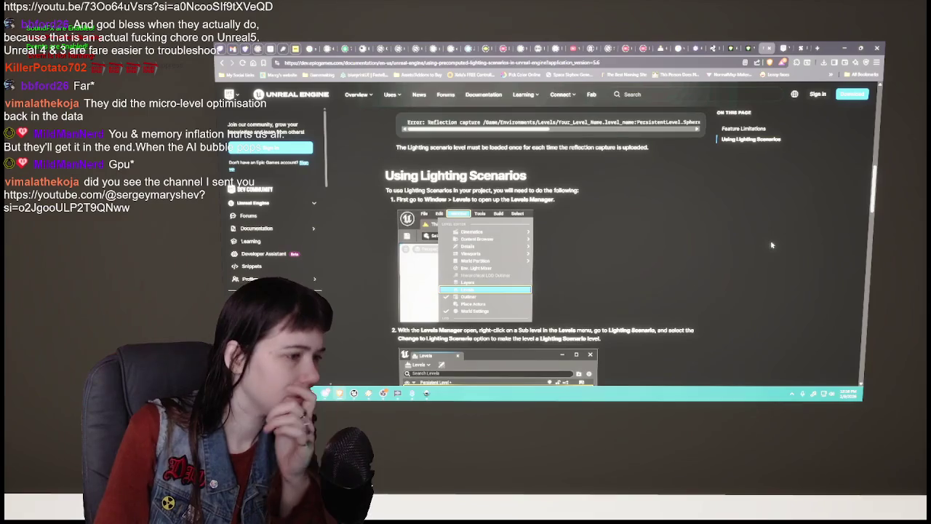
scroll(773, 246, "down", 3)
scroll(773, 245, "down", 3)
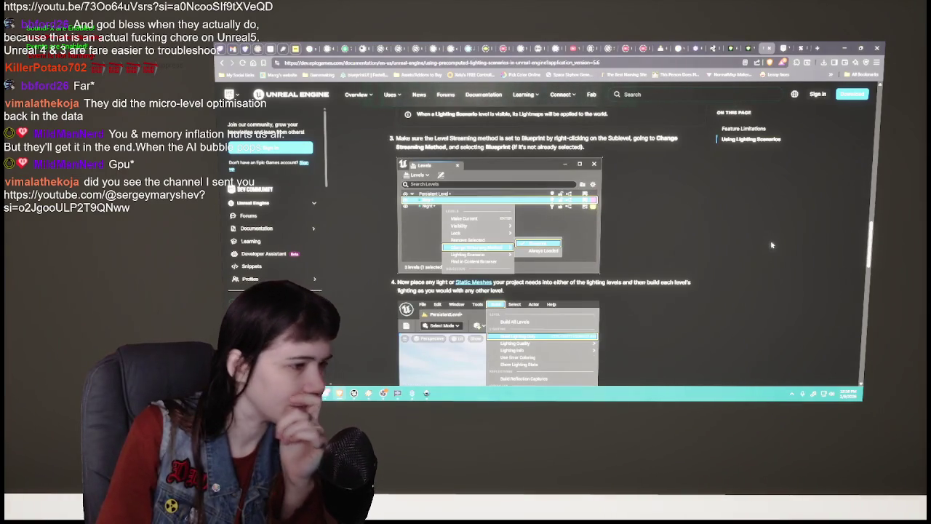
scroll(773, 246, "up", 5)
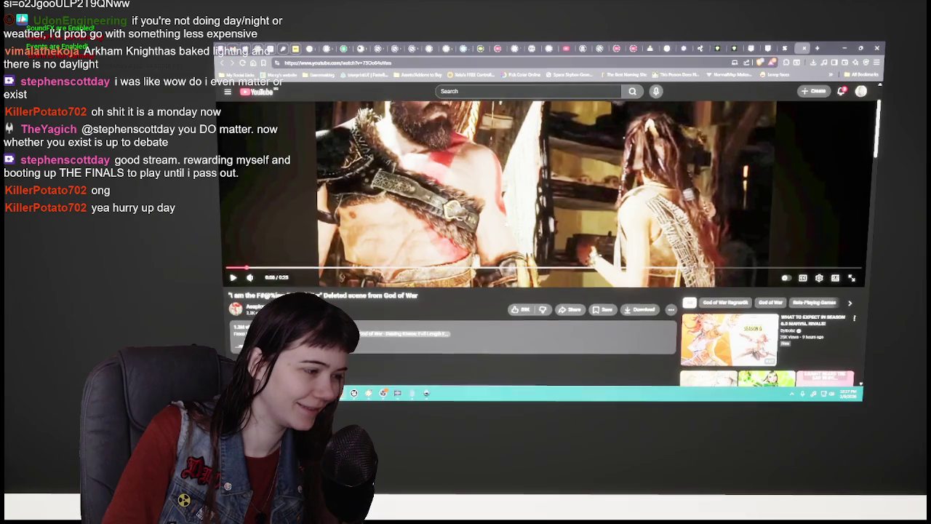
Watch the God of War deleted-scene video, then bring the Inkscape glyph document back.
scroll(489, 299, "down", 1)
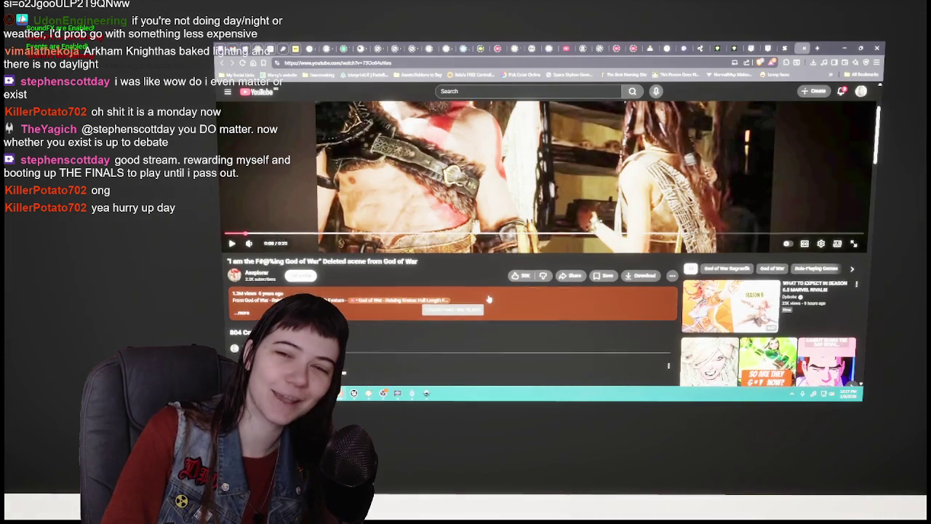
scroll(489, 299, "up", 2)
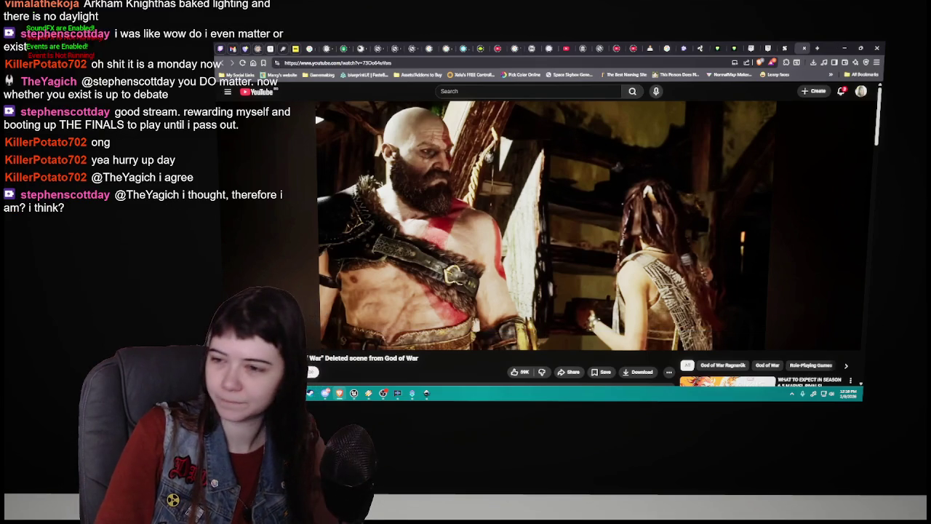
left_click(844, 48)
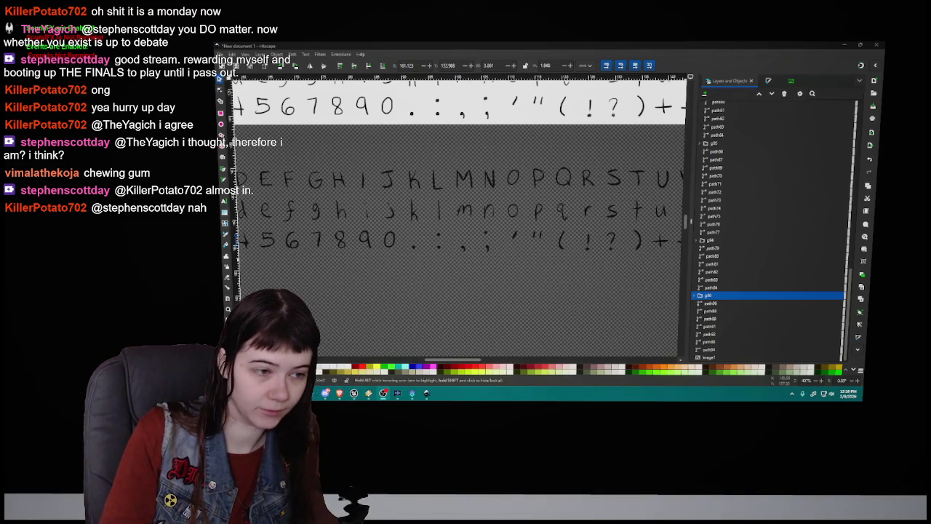
Pan the canvas and zoom out from about 407% to 288% to show all traced glyph rows.
scroll(448, 215, "up", 1)
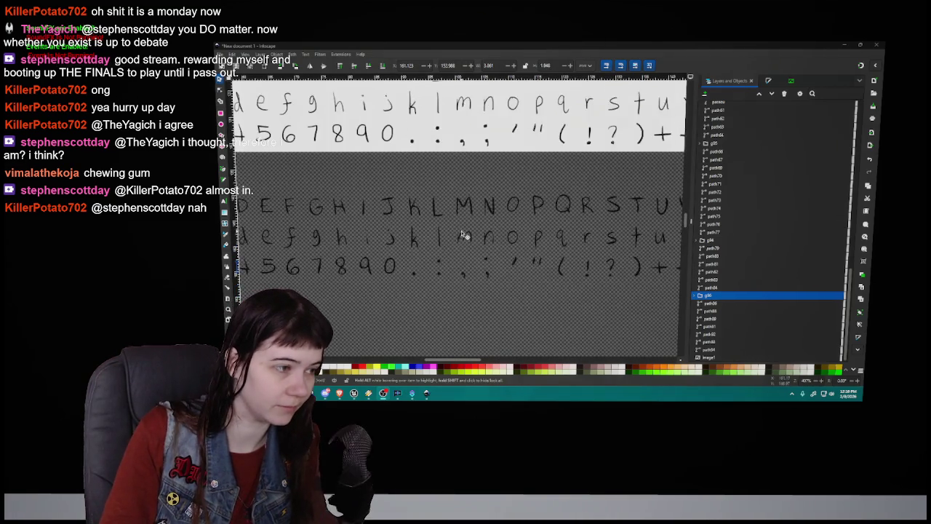
scroll(464, 234, "down", 1)
left_click_drag(474, 360, 462, 359)
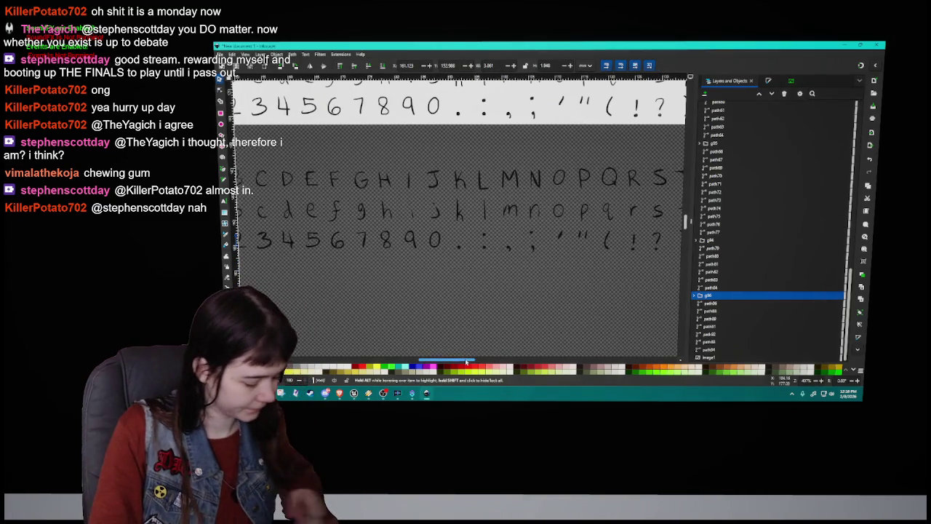
scroll(514, 242, "down", 1, "ctrl")
left_click_drag(444, 359, 454, 360)
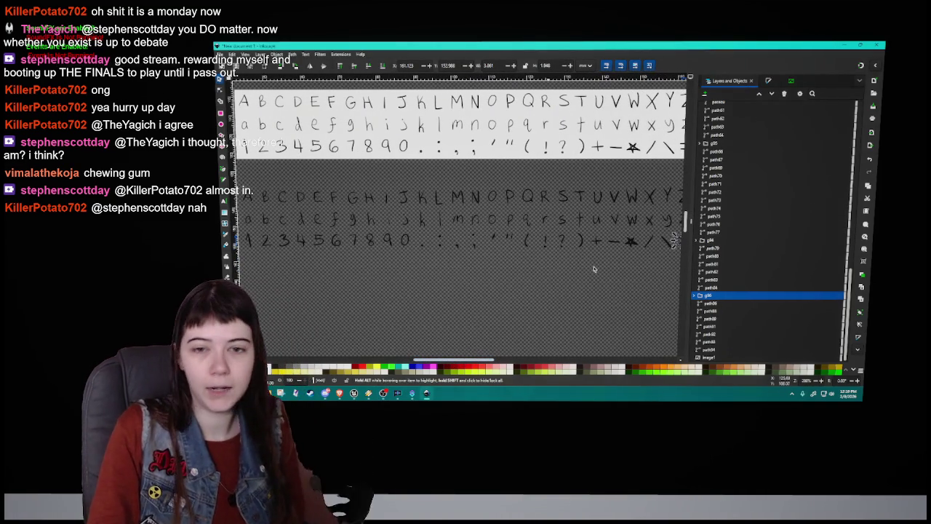
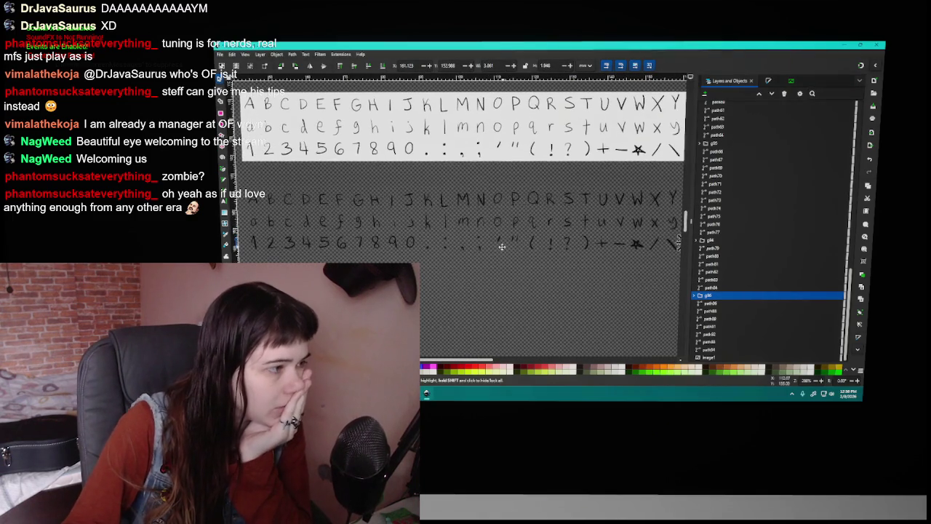
Name the traced A, B and C glyph paths after their letters in the object list.
scroll(357, 222, "up", 2)
scroll(716, 114, "up", 5)
mouse_move(731, 170)
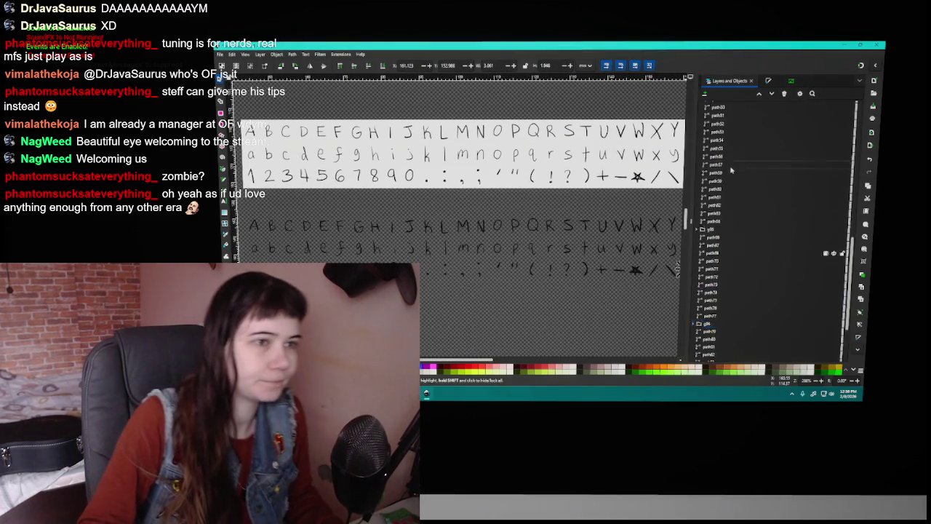
scroll(716, 115, "up", 5)
left_click(717, 107)
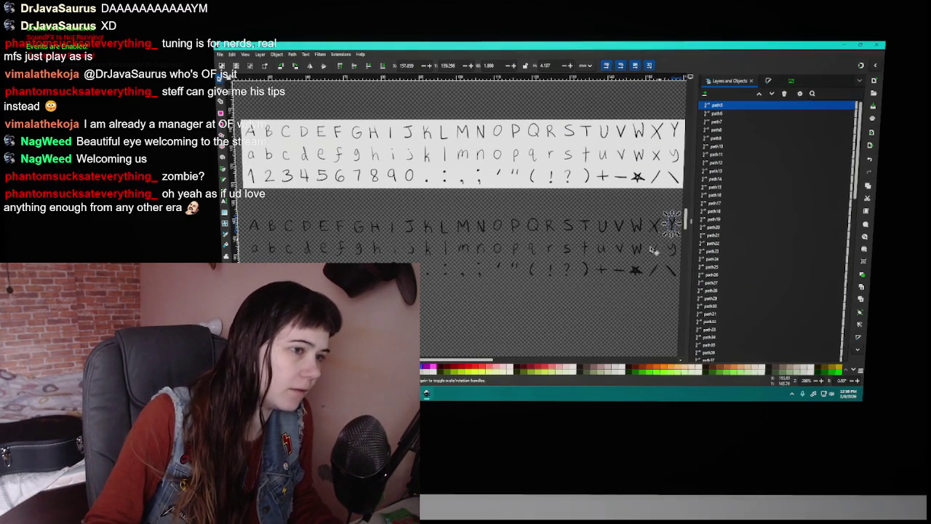
left_click(717, 154)
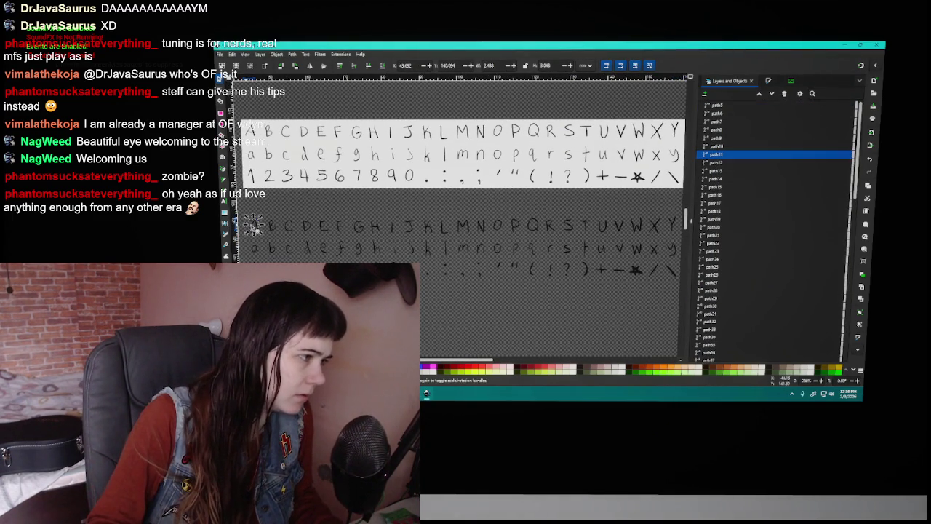
double_click(720, 155)
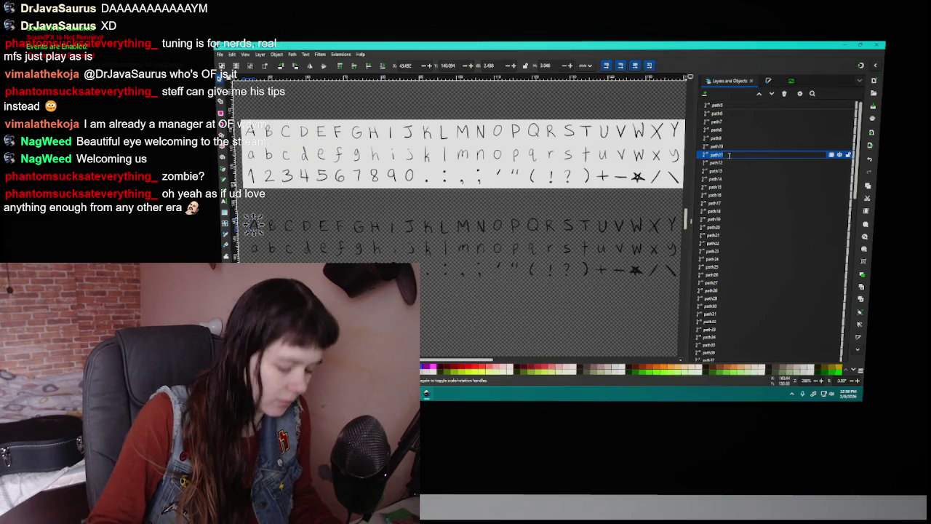
type("A")
key("Return")
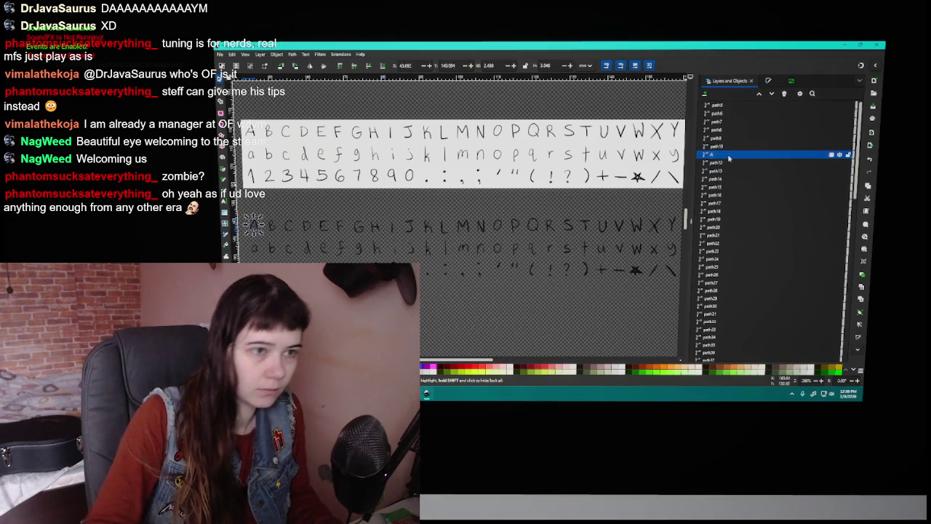
key("Down")
key("Down")
key("Return")
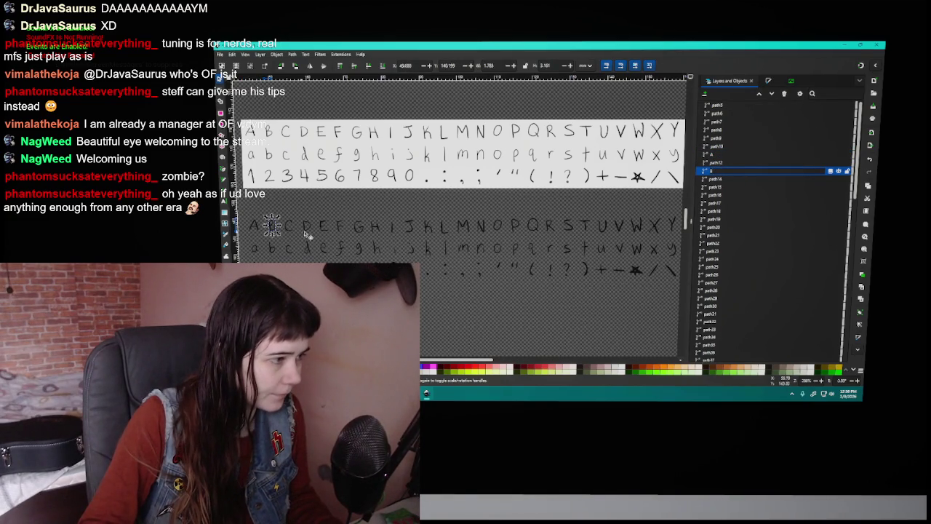
left_click(291, 228)
left_click(722, 229)
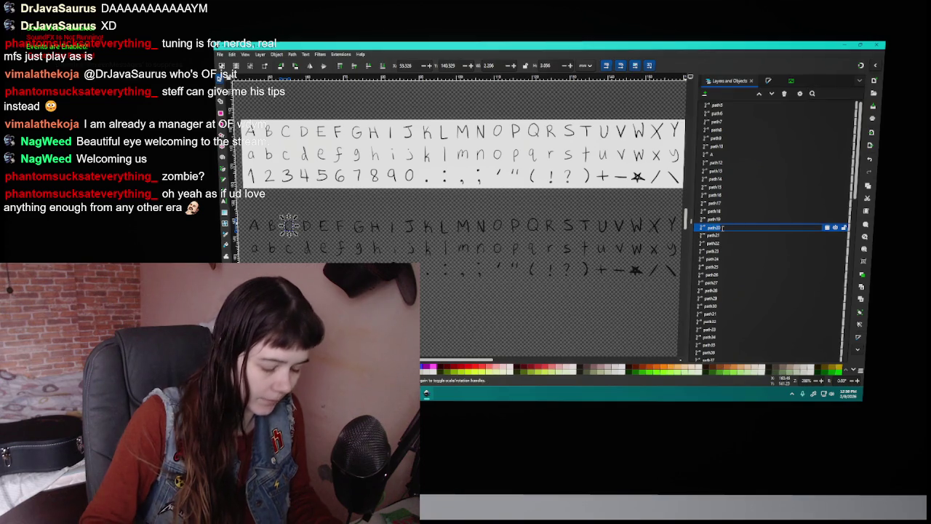
type("C")
key("Return")
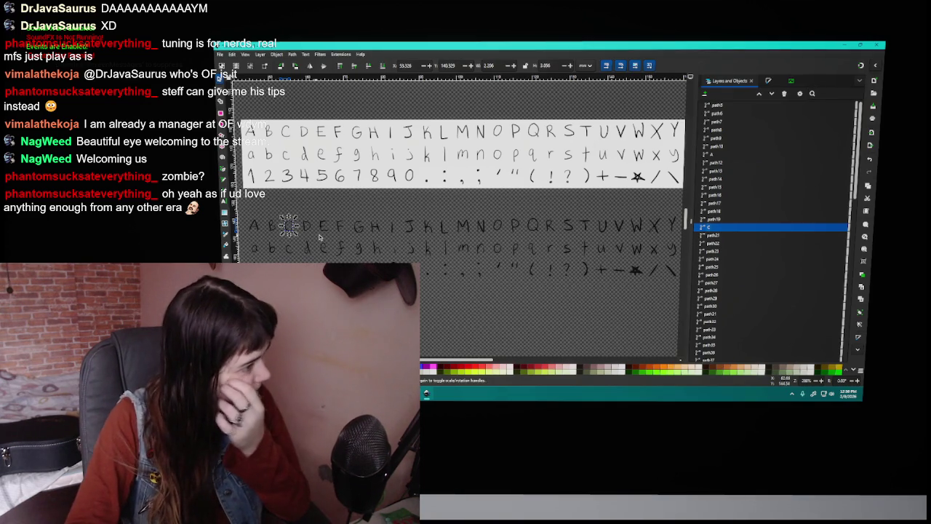
Name the D and E glyph paths 'd' and 'e'.
left_click(307, 226)
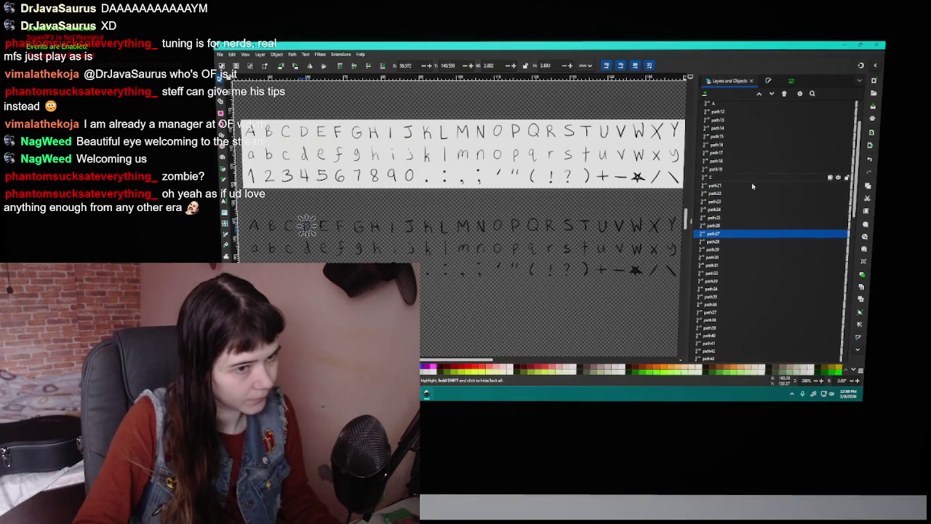
left_click(715, 236)
type("d")
key("Return")
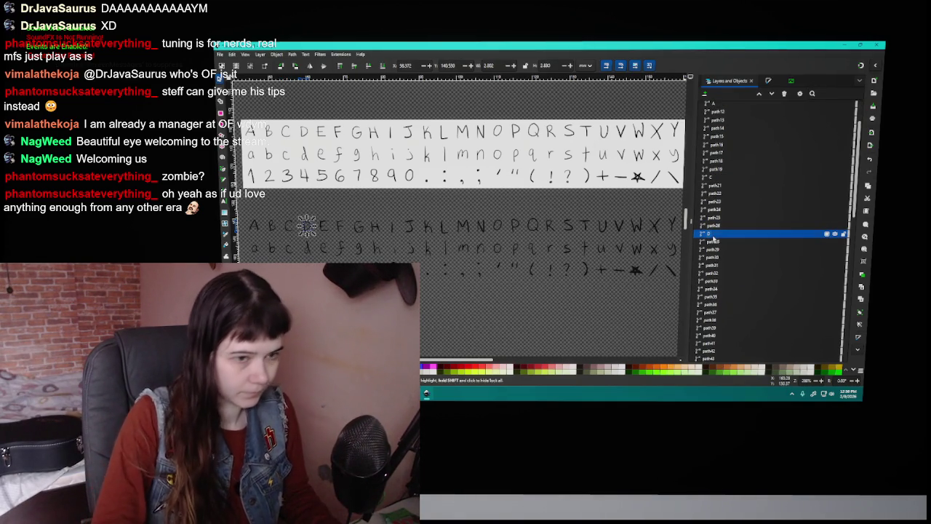
left_click(325, 231)
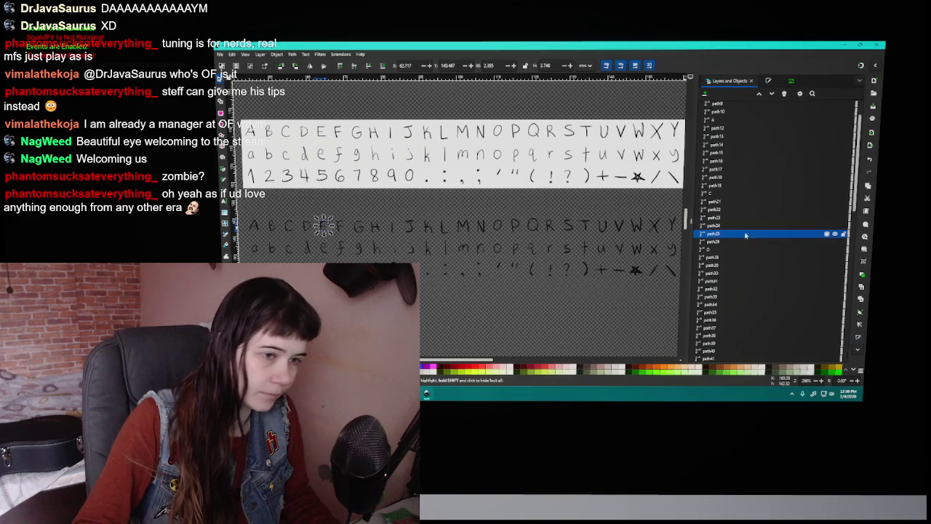
left_click(716, 234)
type("e")
key("Return")
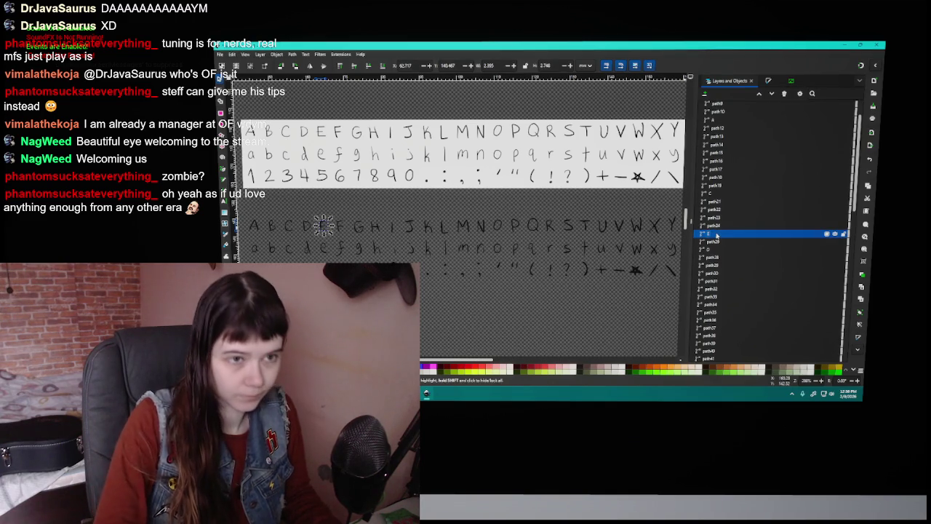
Name the F, G and H glyph paths 'f', 'g' and 'h'.
scroll(717, 235, "up", 1)
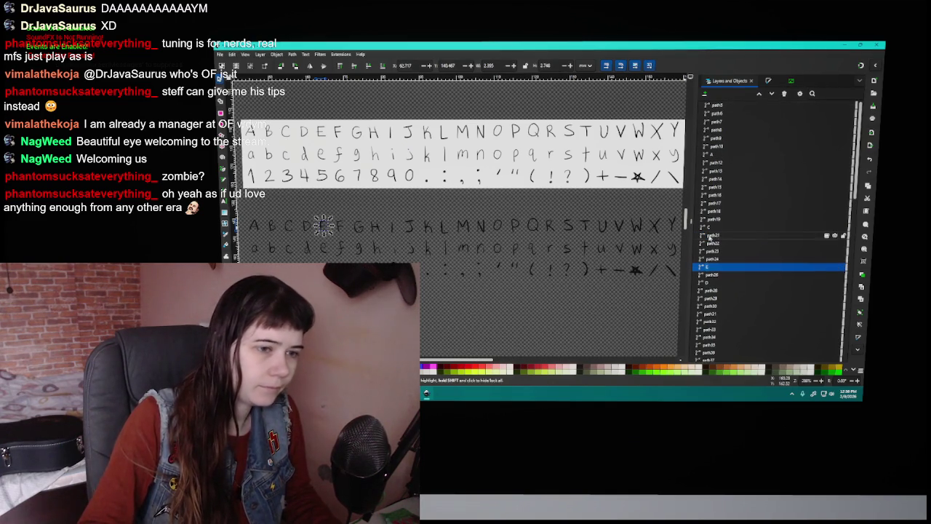
left_click(341, 227)
double_click(715, 233)
type("f")
key("Return")
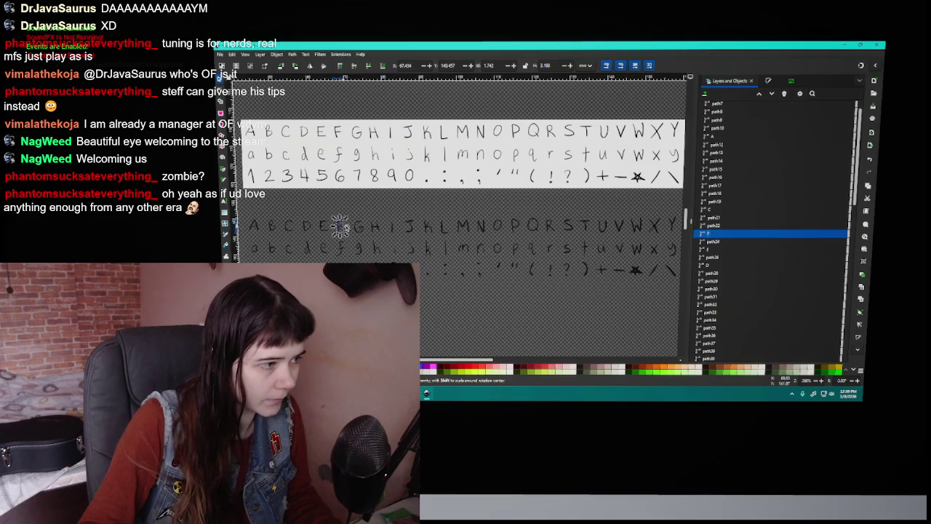
left_click(358, 226)
type("g")
key("Return")
key("Tab")
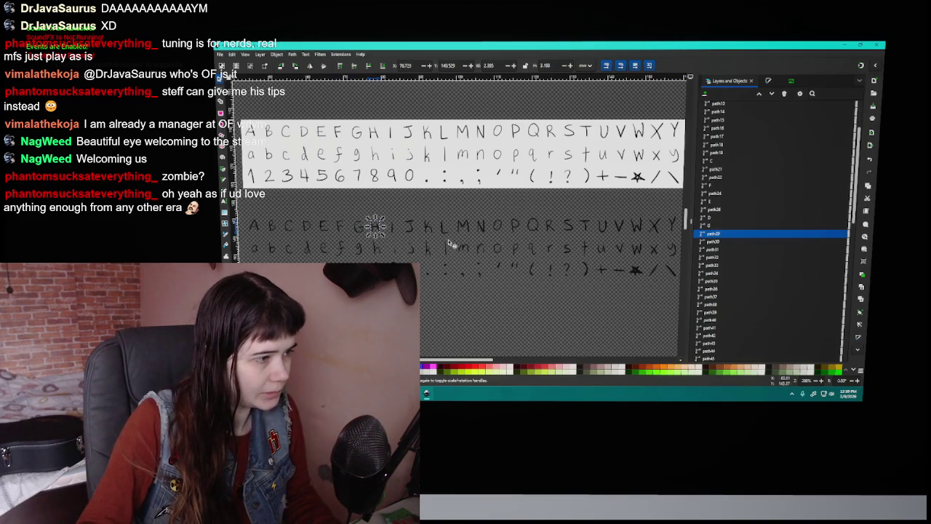
double_click(722, 234)
type("h")
key("Return")
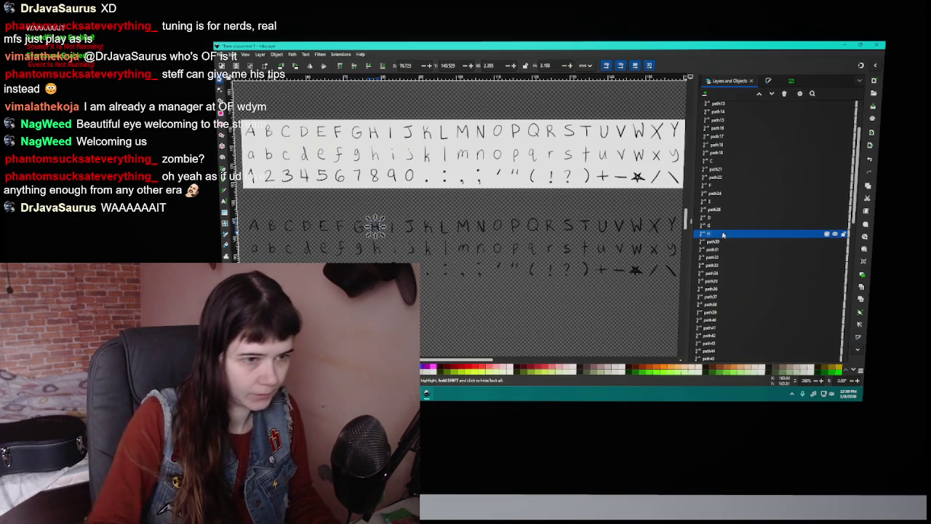
Name the I glyph path 'i' and begin renaming the J path.
key("Tab")
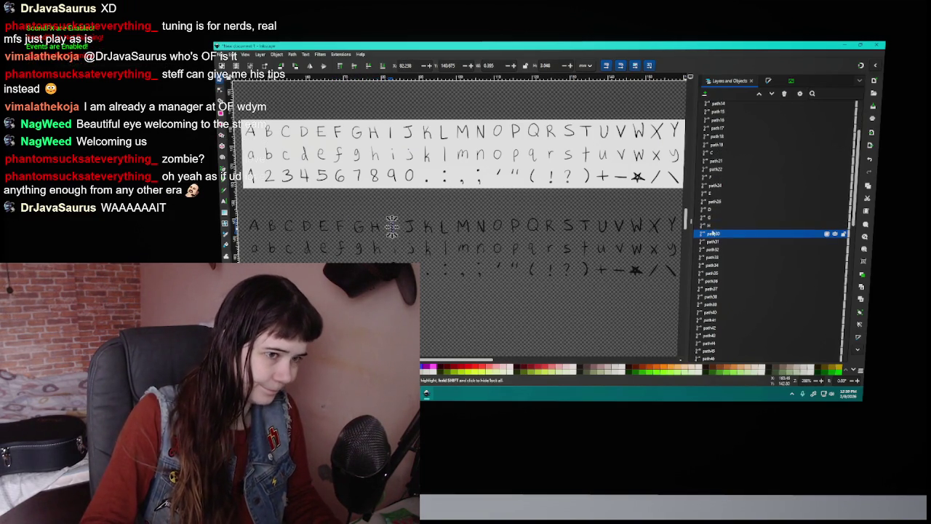
double_click(722, 233)
type("i")
key("Return")
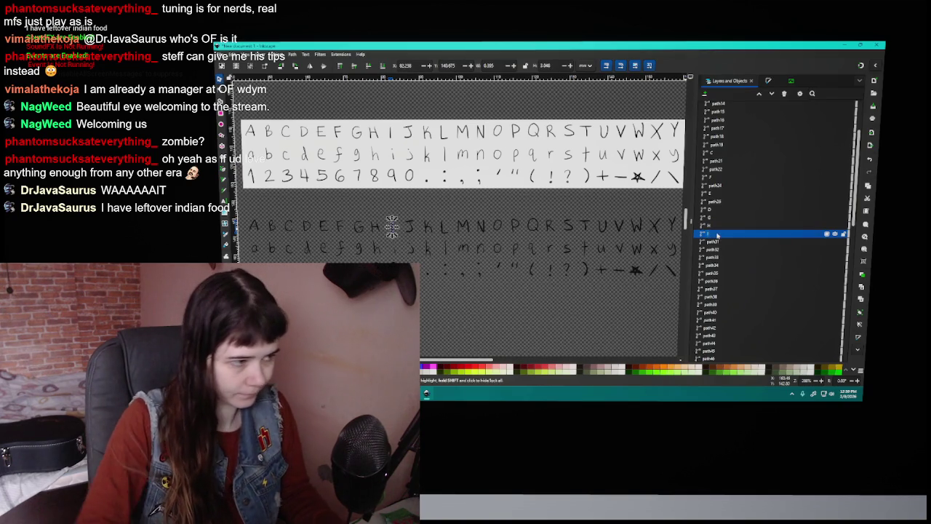
key("Tab")
double_click(716, 196)
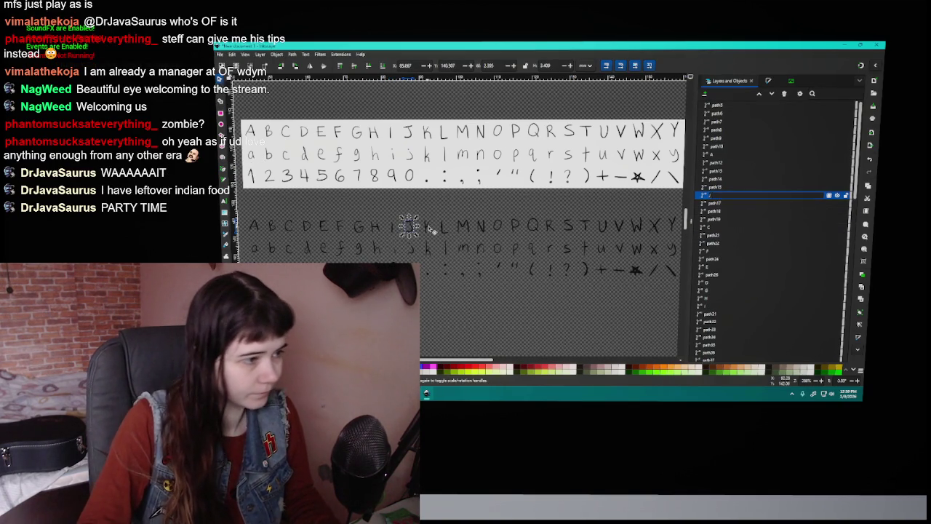
Go through the J, K and M glyphs, confirming the M path's new name.
left_click(429, 228)
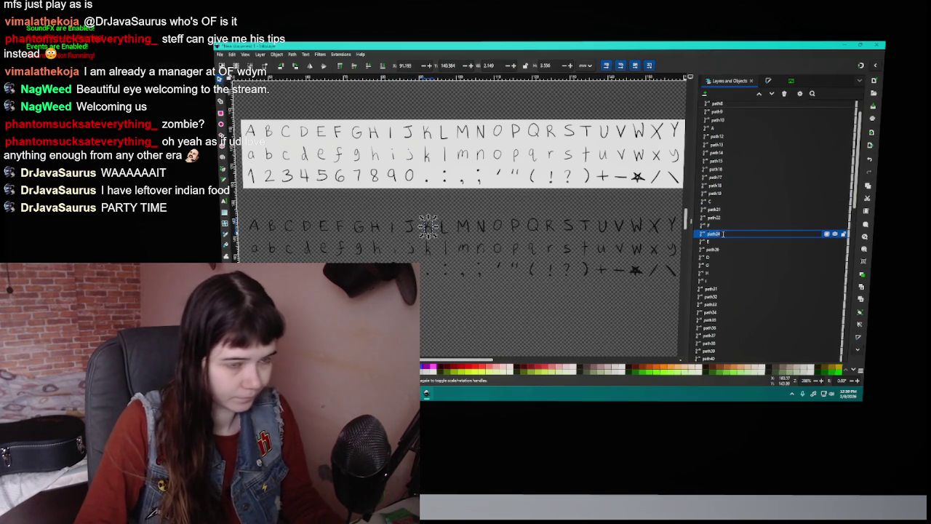
left_click(445, 228)
double_click(721, 234)
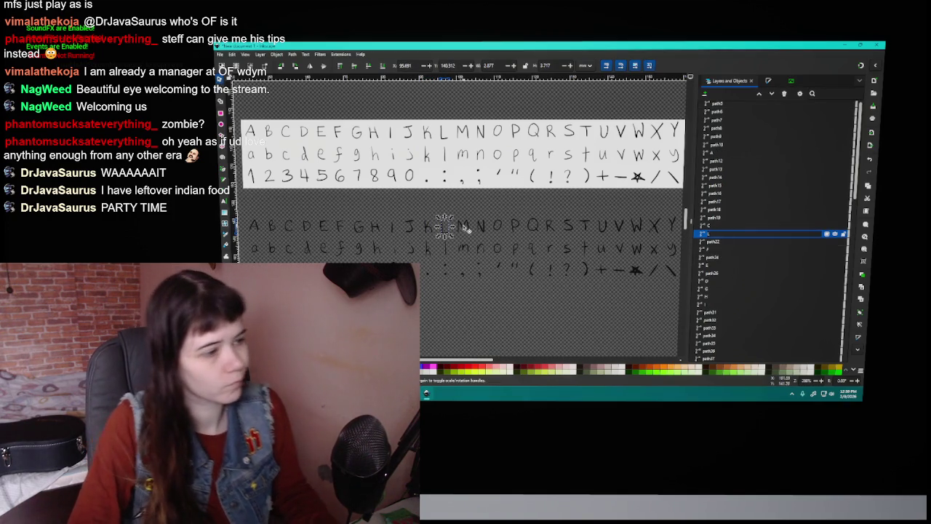
left_click(466, 227)
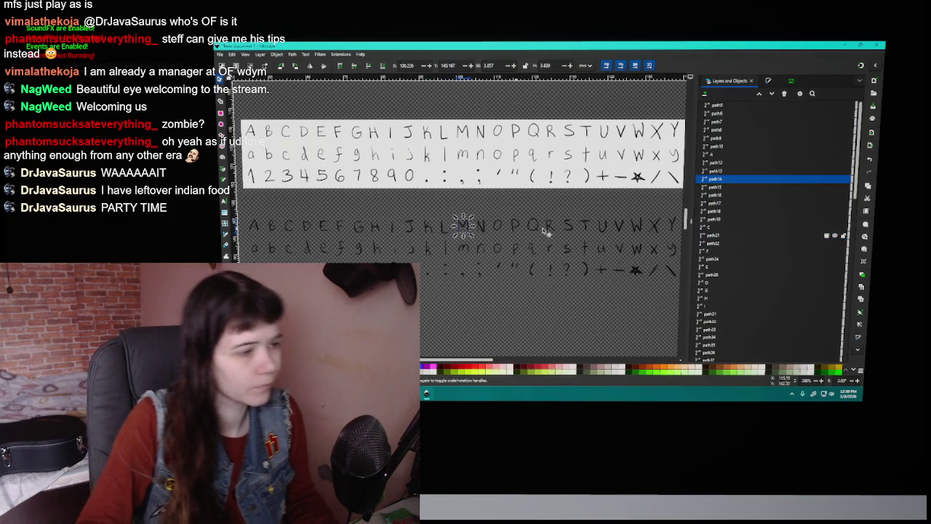
left_click(774, 179)
type("M")
key("Return")
Pass over N and O, then name the P and Q glyph paths 'P' and 'Q'.
left_click(483, 228)
type("N")
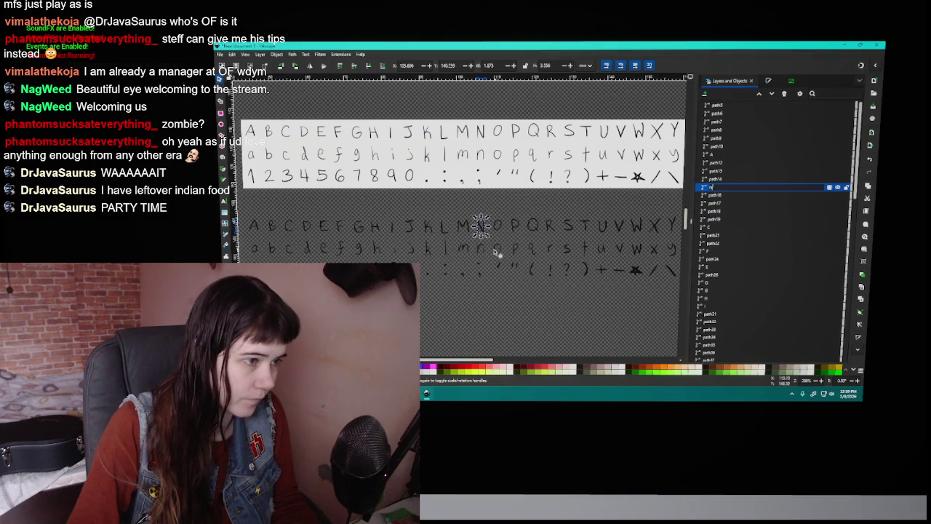
left_click(498, 226)
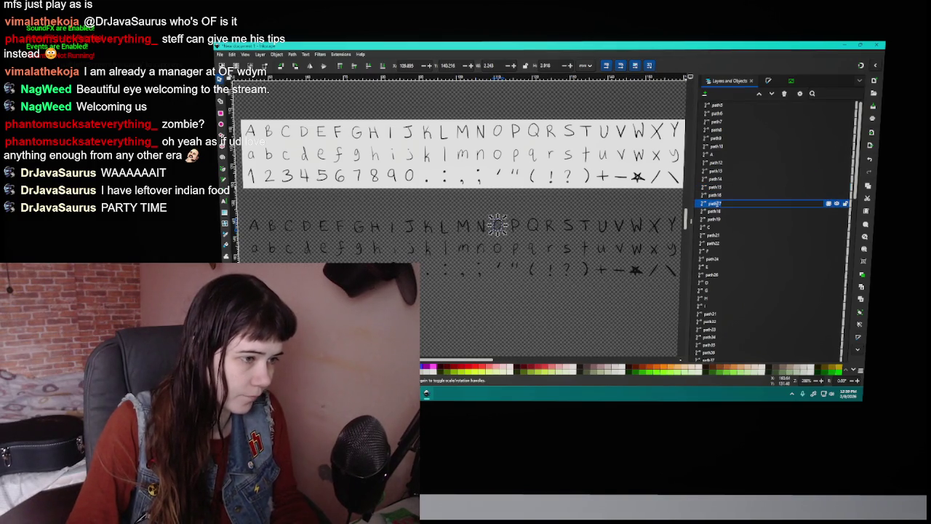
left_click(762, 203)
type("O")
left_click(516, 227)
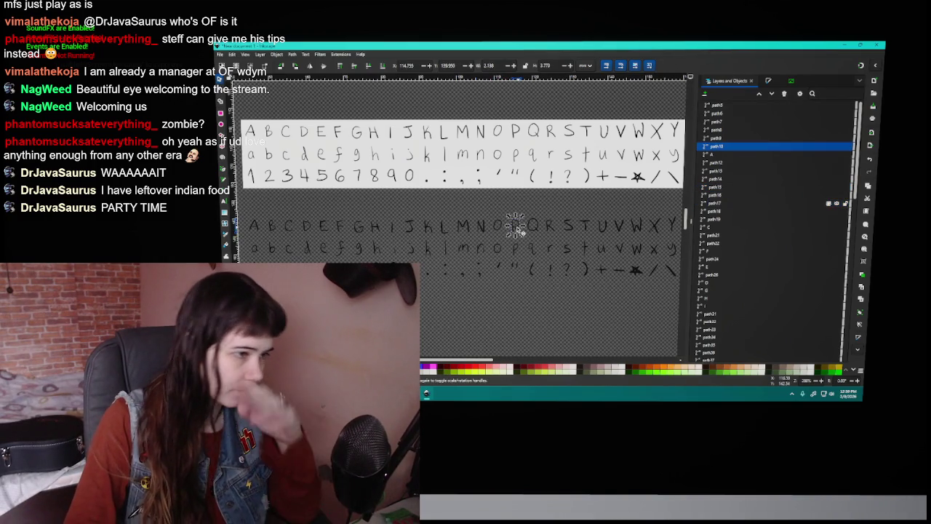
double_click(726, 147)
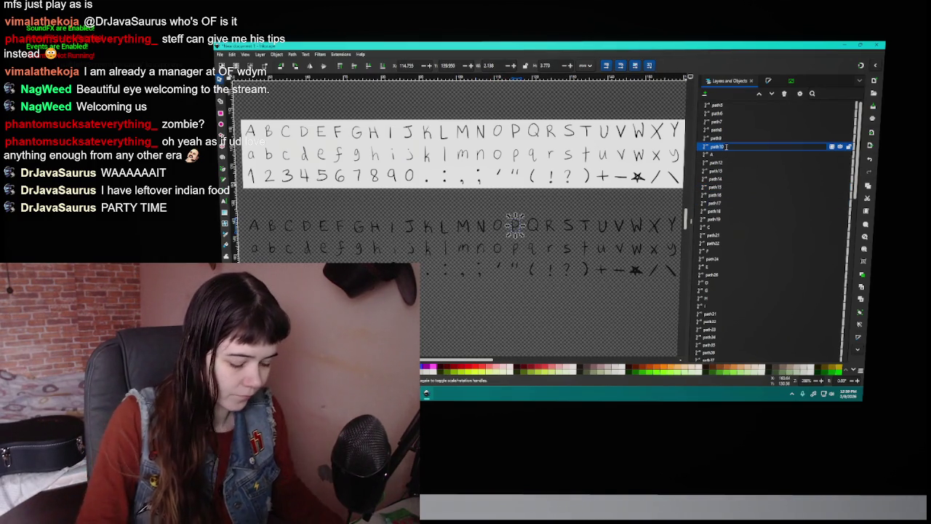
type("P")
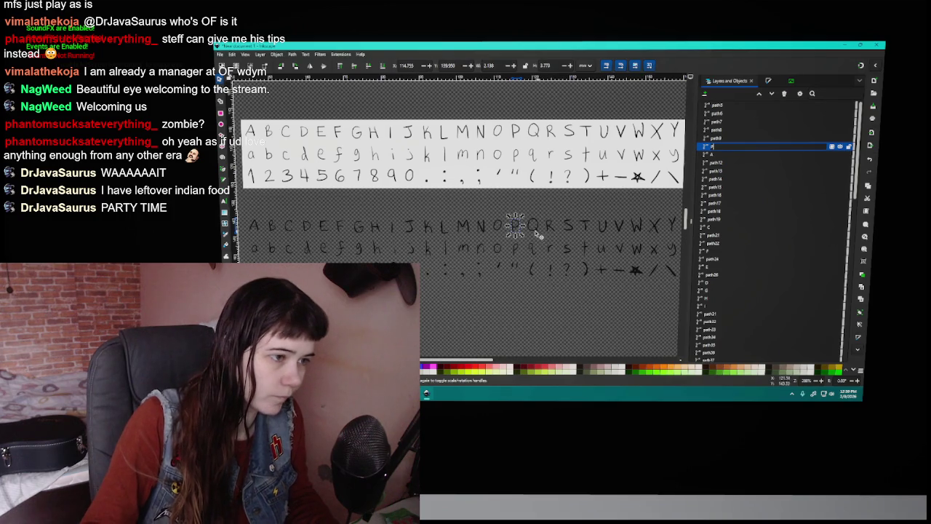
left_click(533, 227)
double_click(726, 131)
left_click(551, 226)
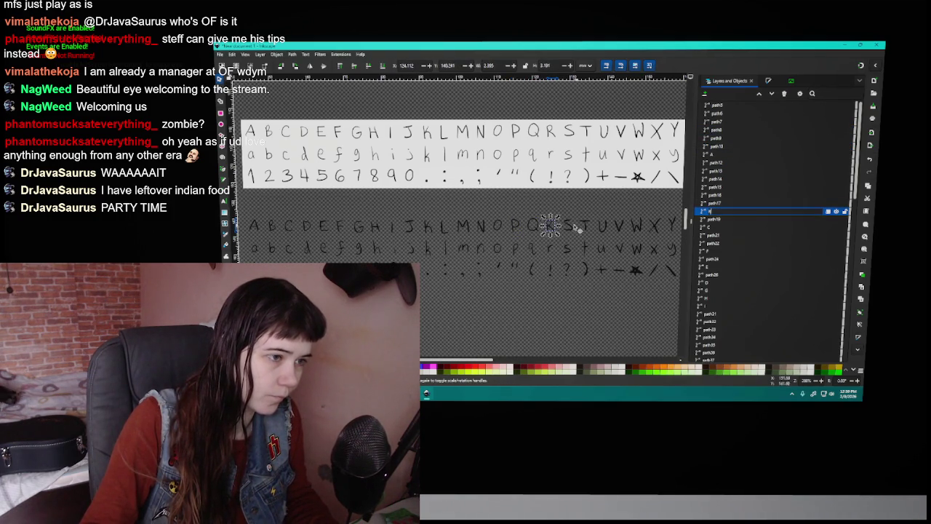
Name the S, T and U glyph paths after their letters.
key("Tab")
double_click(718, 163)
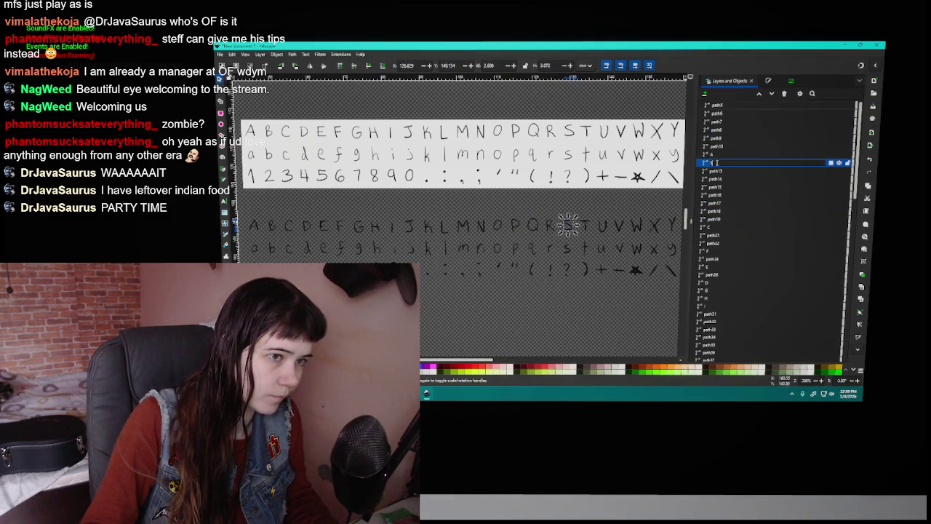
left_click(586, 224)
double_click(727, 234)
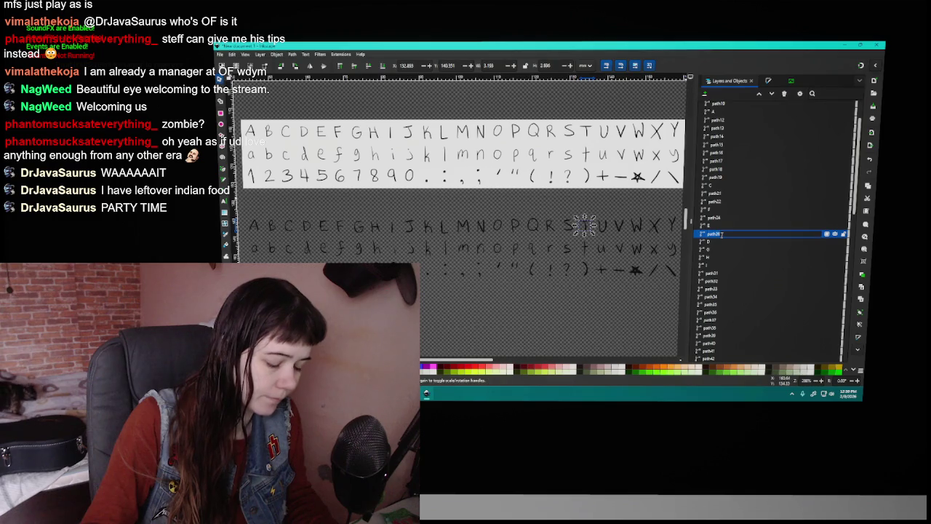
key("Return")
key("Tab")
double_click(709, 233)
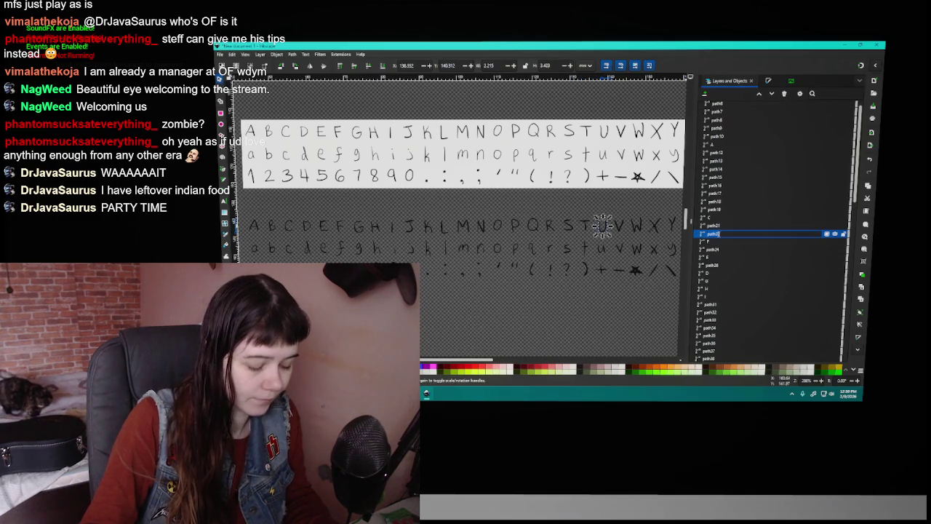
type("U")
key("Return")
Name the V, W and X glyph paths and type 'Y' for the Y path.
left_click(619, 224)
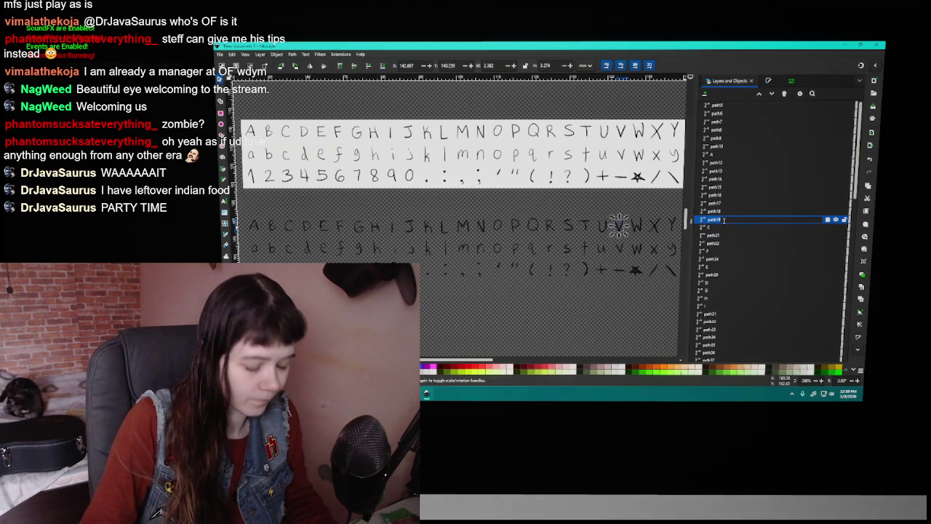
key("Return")
left_click(636, 225)
double_click(718, 114)
type("W")
key("Return")
left_click(652, 226)
double_click(718, 121)
key("Return")
left_click(671, 225)
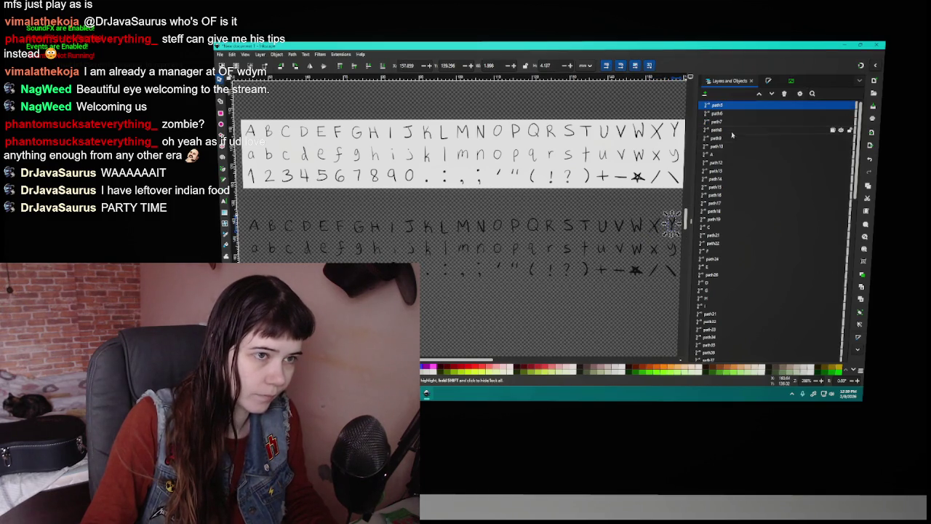
double_click(720, 106)
type("Y")
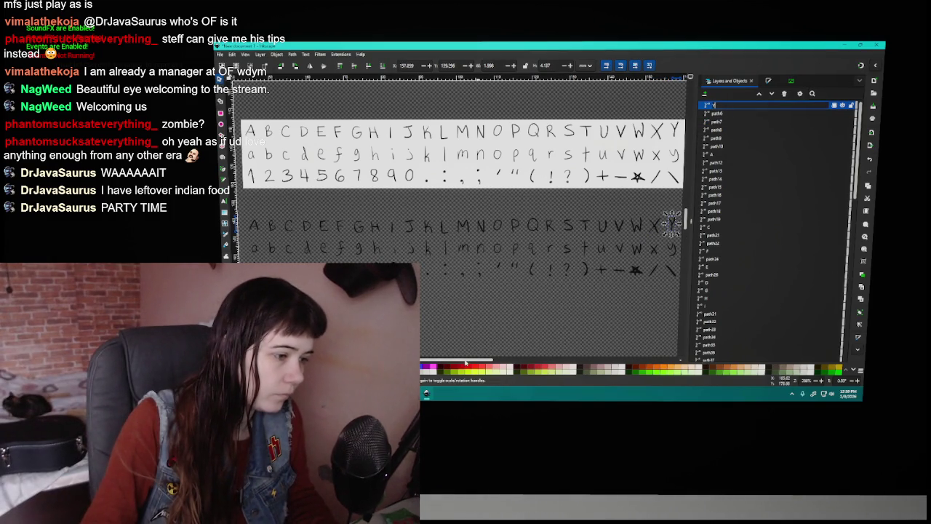
Confirm the Z rename and name the lowercase a glyph path 'a'.
left_click_drag(463, 362, 468, 361)
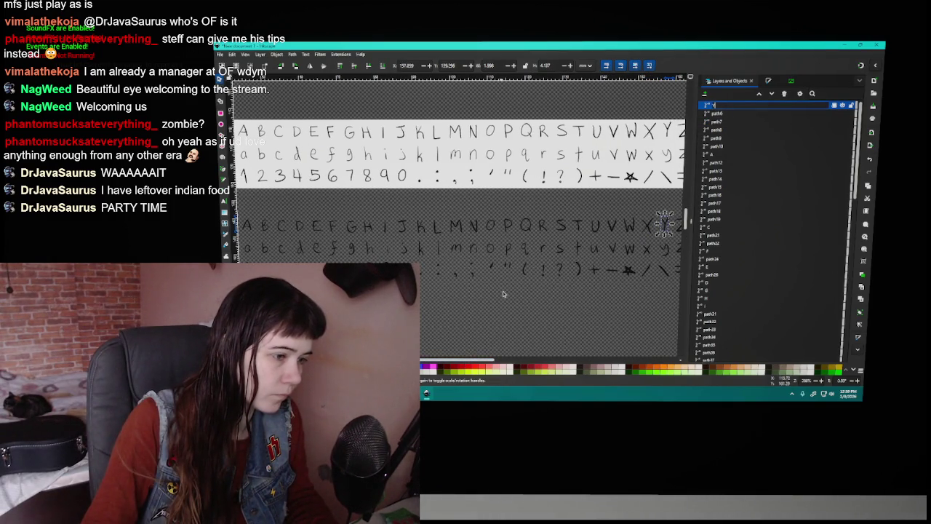
scroll(520, 280, "down", 1)
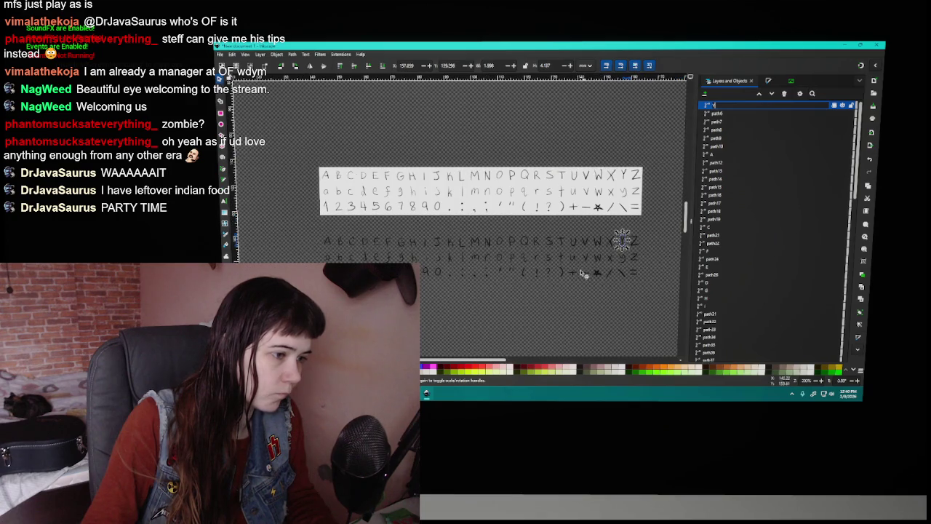
left_click(635, 241)
type("Z")
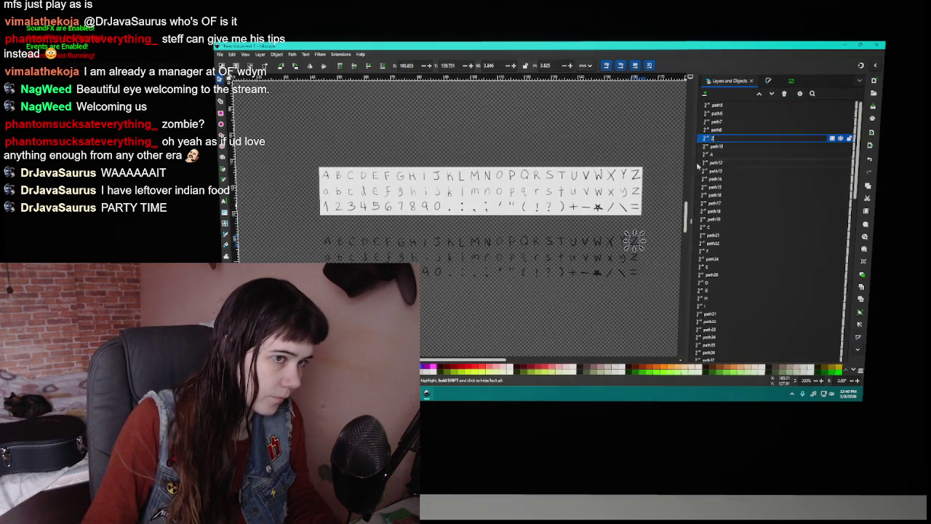
key("Return")
left_click(328, 256)
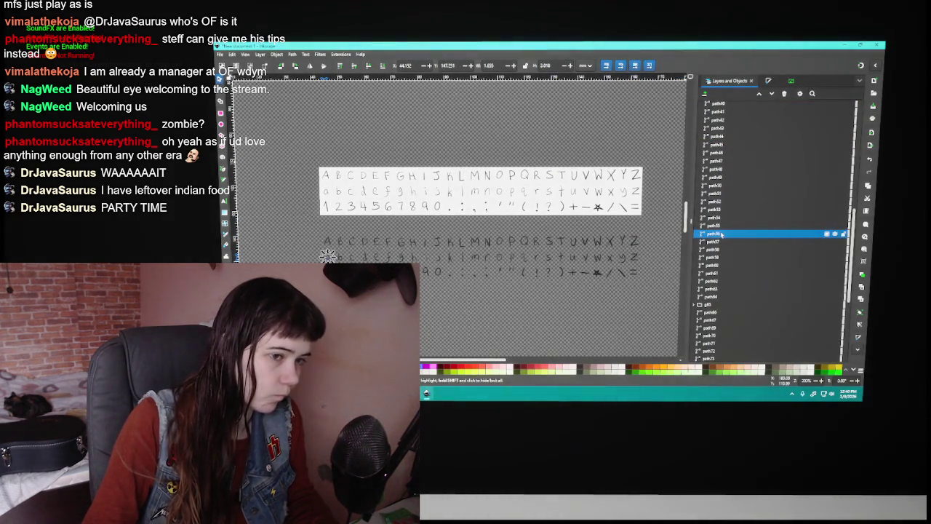
type("a")
key("Return")
Name the lowercase b path 'b', deselect everything and bring up the save window.
left_click(339, 253)
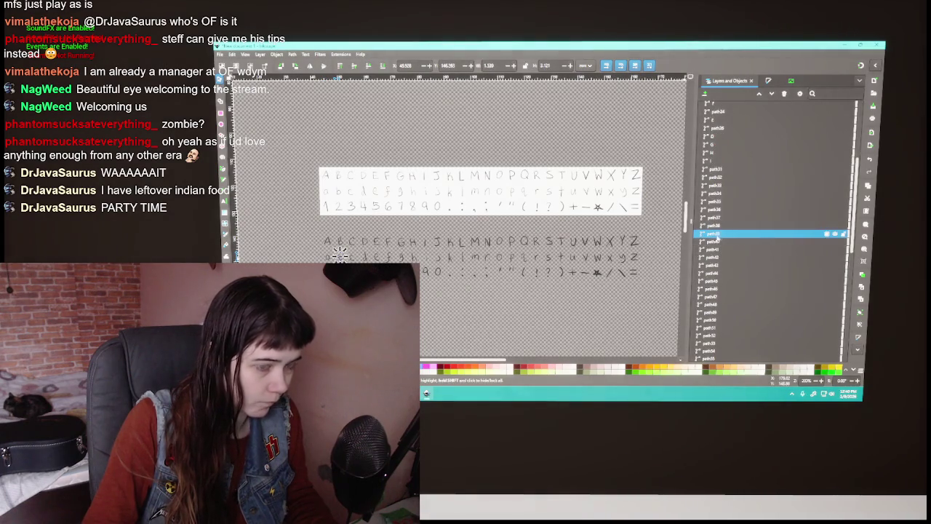
double_click(716, 234)
key("Return")
left_click(352, 255)
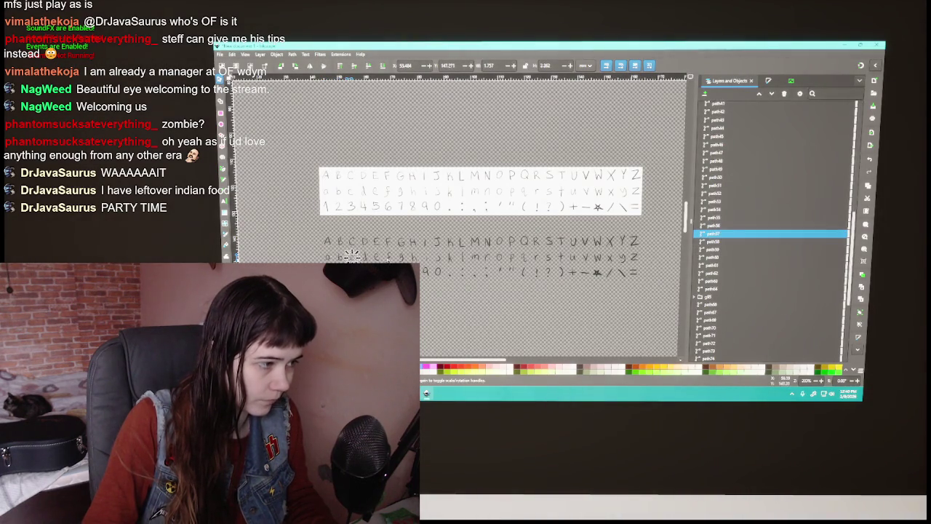
key("Return")
left_click(674, 169)
key("ctrl+s")
key("Escape")
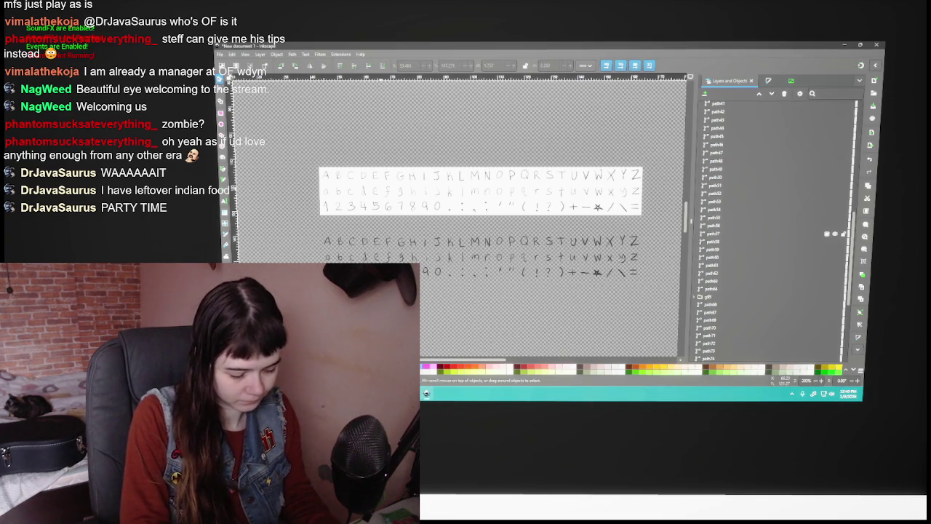
Save the document as MaggieFont_vector.svg, then reselect the lowercase c and b glyphs to check them.
key("Return")
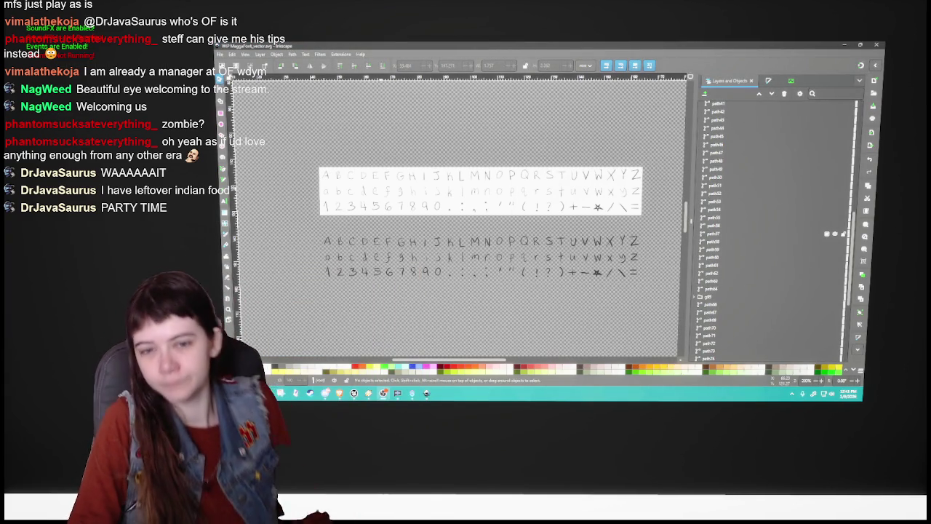
left_click(593, 268)
left_click(353, 258)
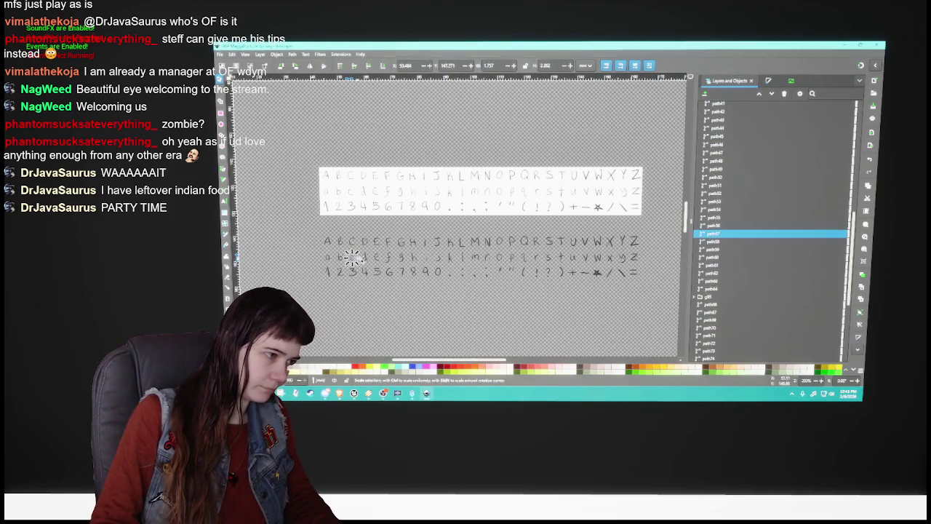
left_click(340, 254)
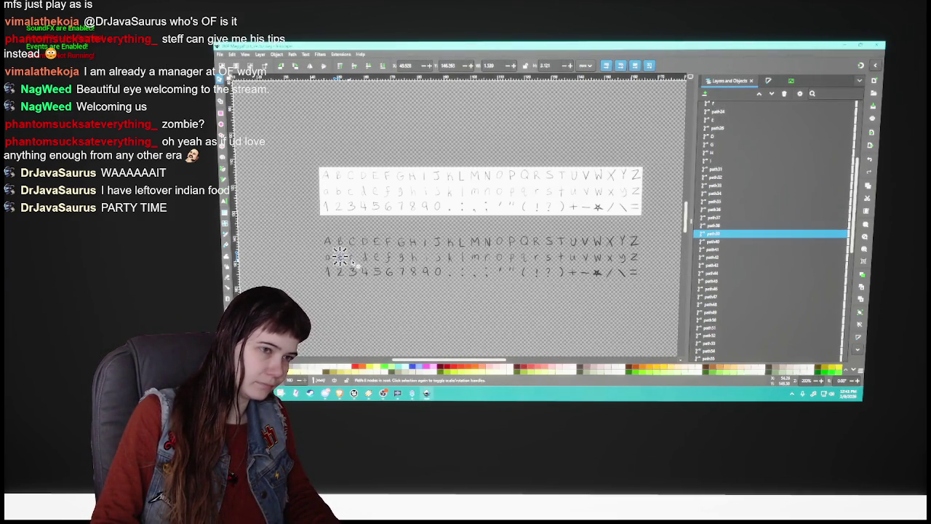
Click glyphs a, Z, U, T, O, N and D and the F, E, D rows to match paths to letters.
left_click(331, 259)
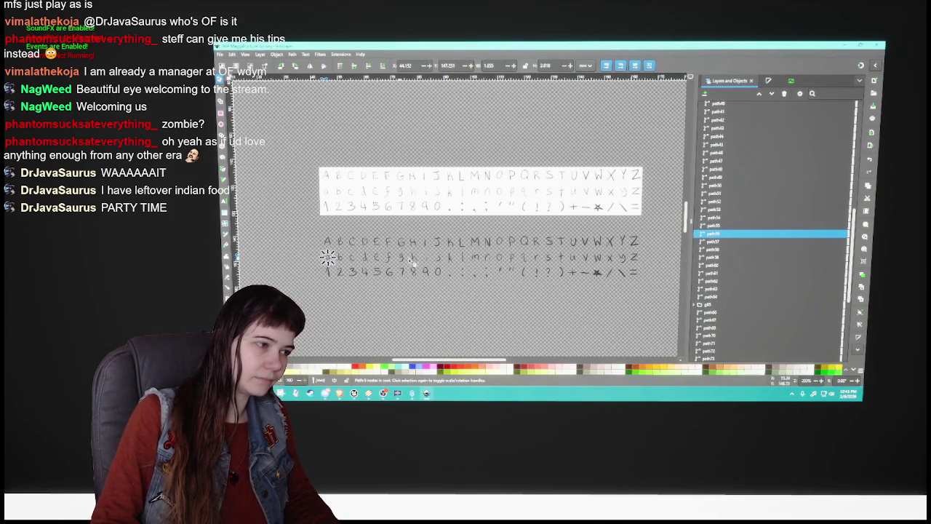
left_click(635, 245)
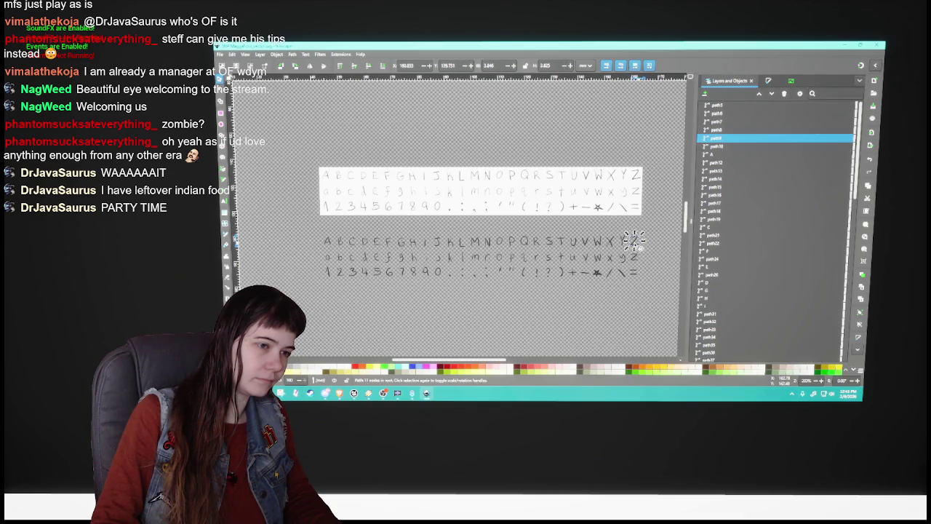
left_click(715, 252)
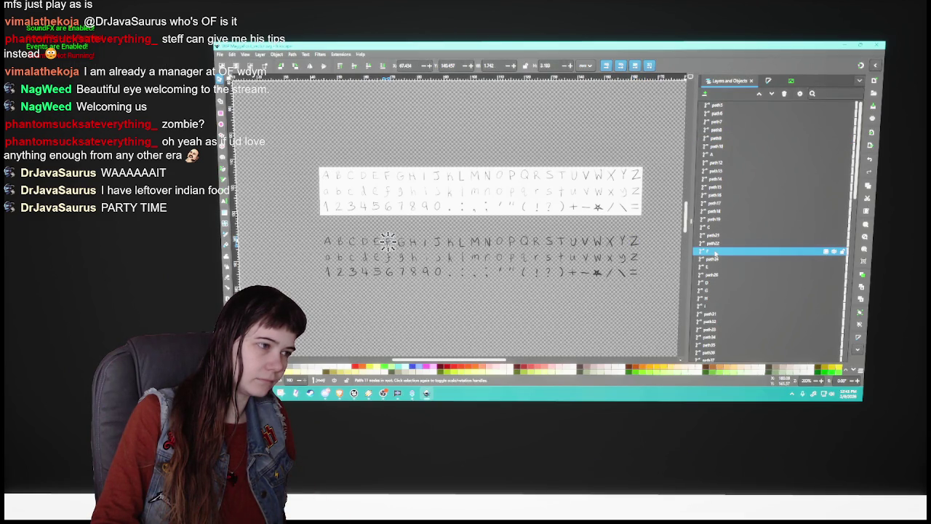
left_click(719, 270)
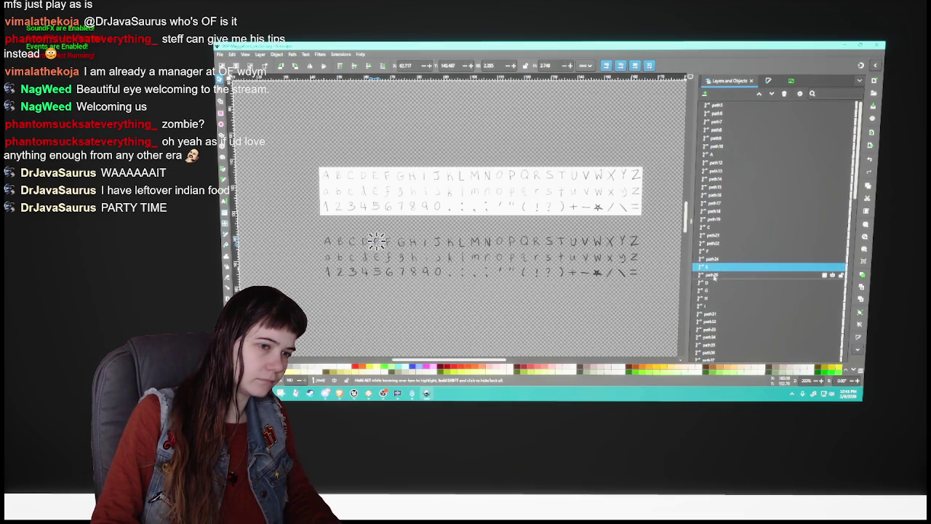
left_click(714, 284)
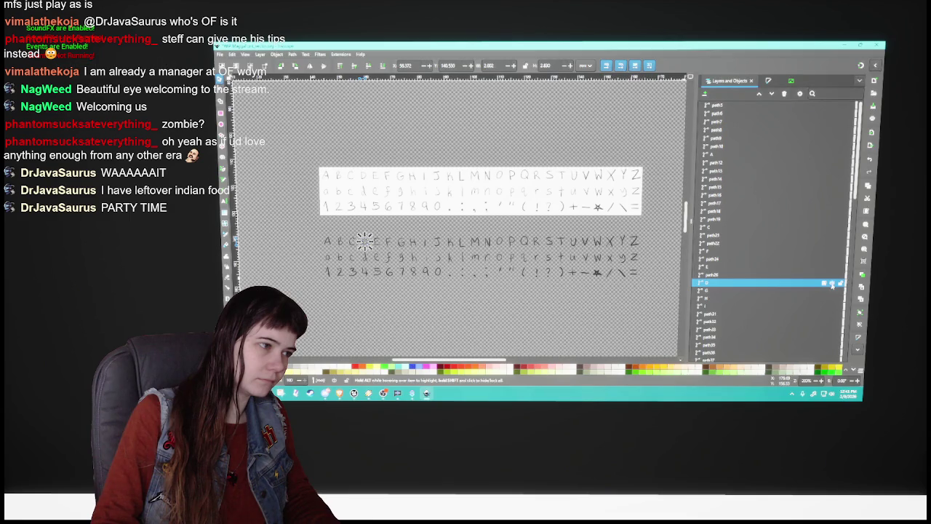
left_click(634, 246)
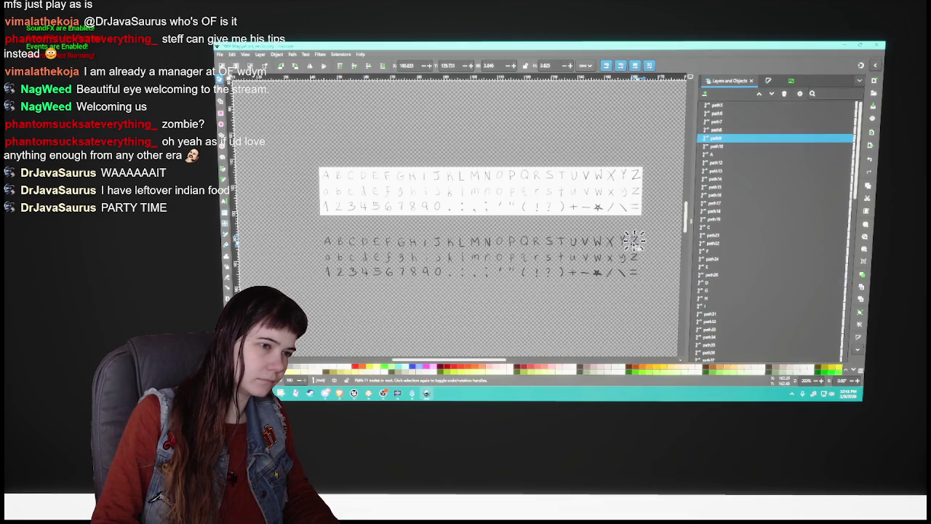
left_click(579, 245)
left_click(560, 244)
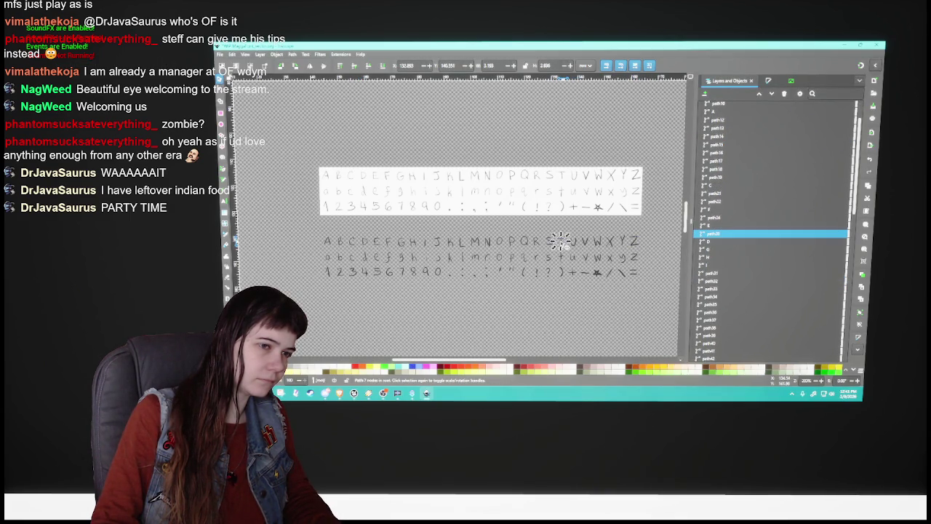
left_click(499, 244)
left_click(486, 242)
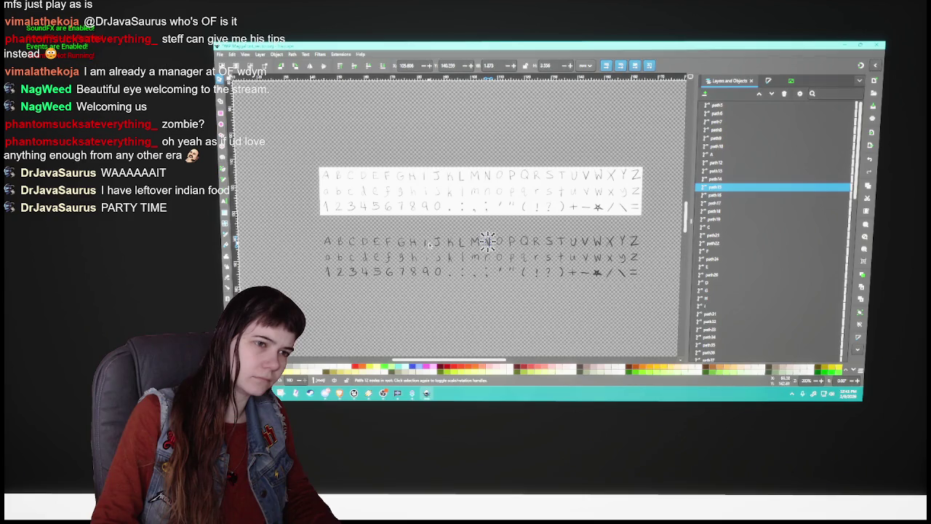
left_click(372, 243)
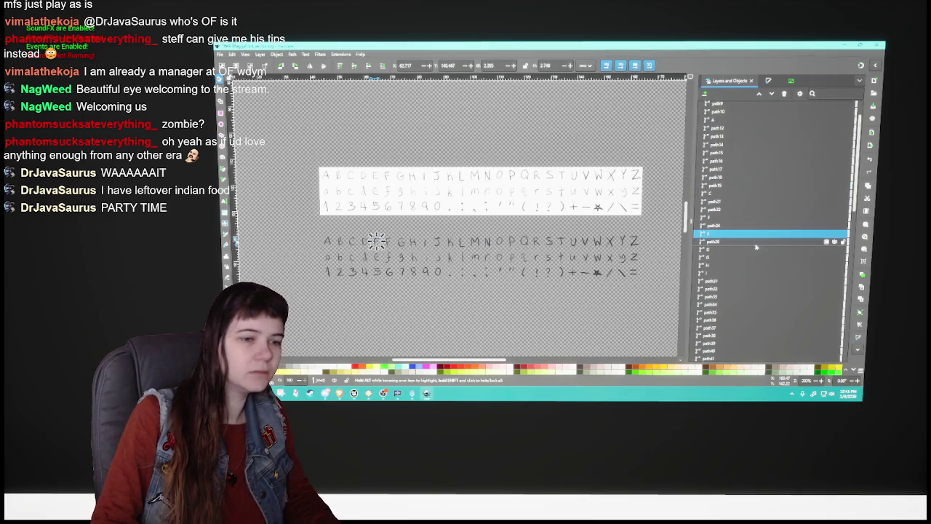
scroll(757, 248, "up", 10)
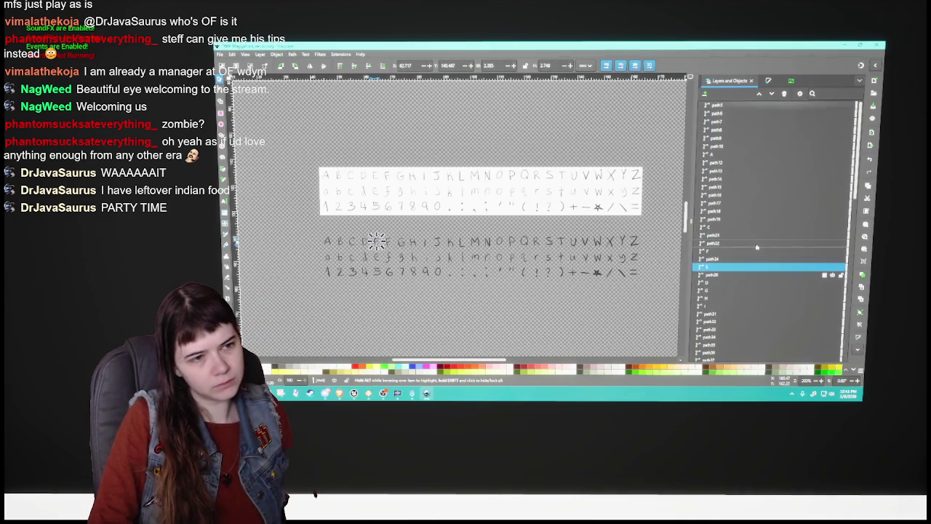
Find the unnamed B glyph entry and rename its path to 'B'.
left_click(756, 155)
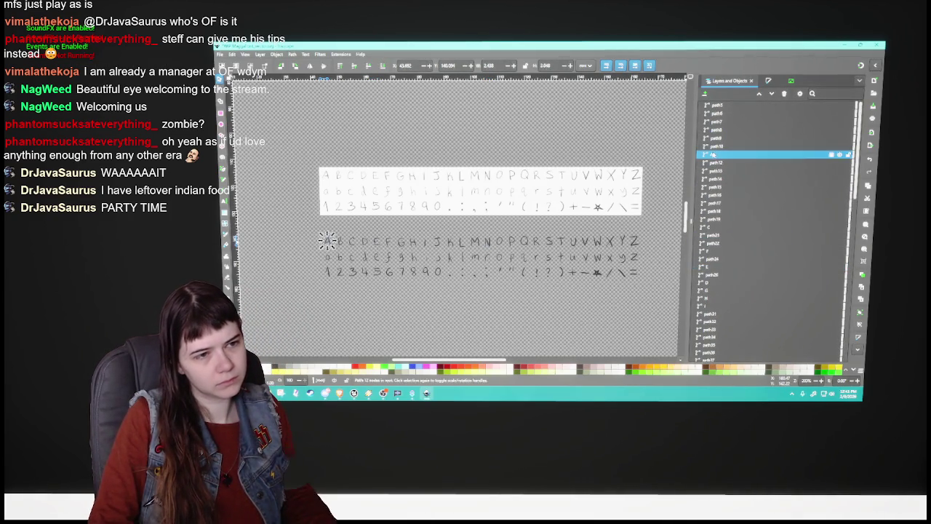
left_click(340, 241)
left_click(717, 171)
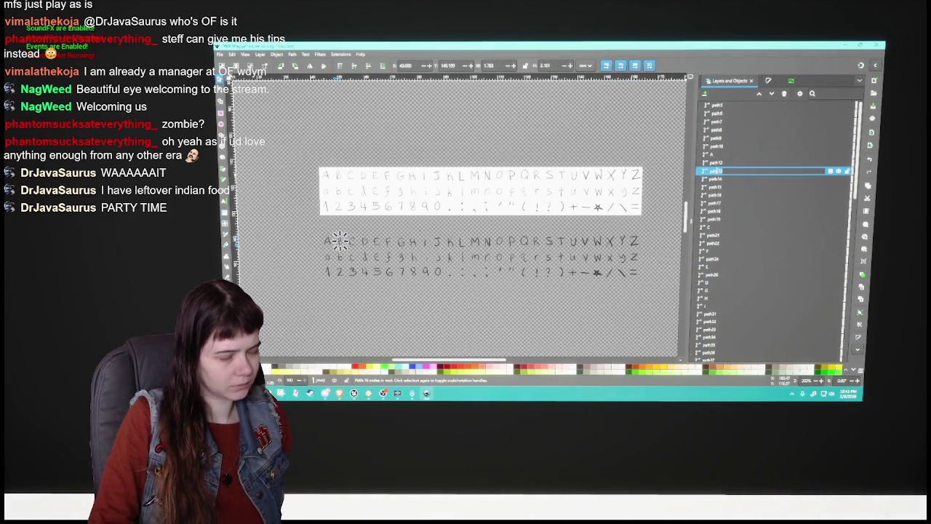
type("B")
left_click(738, 179)
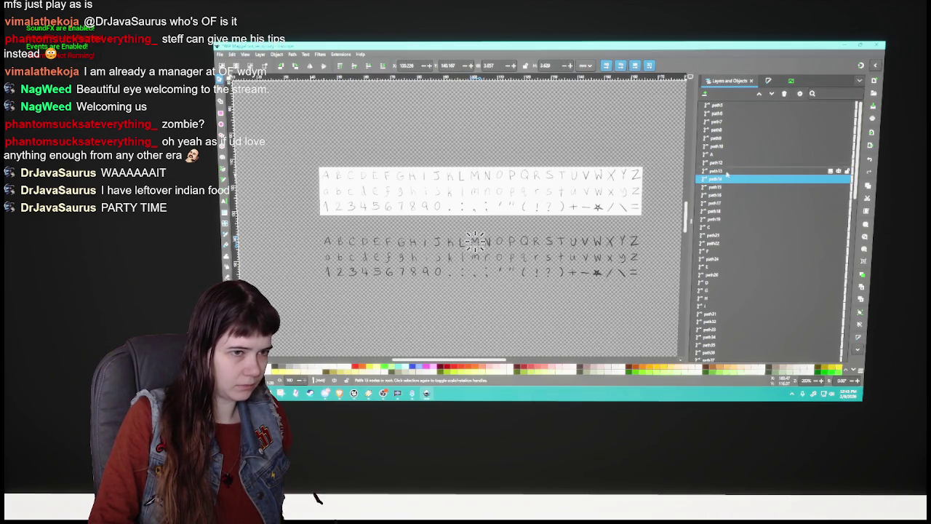
key("Up")
left_click(717, 227)
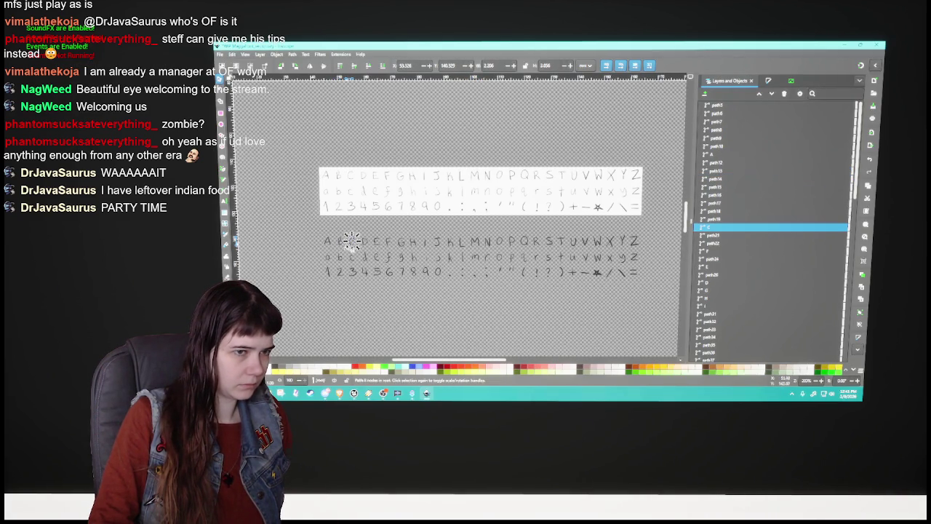
left_click(716, 171)
double_click(717, 171)
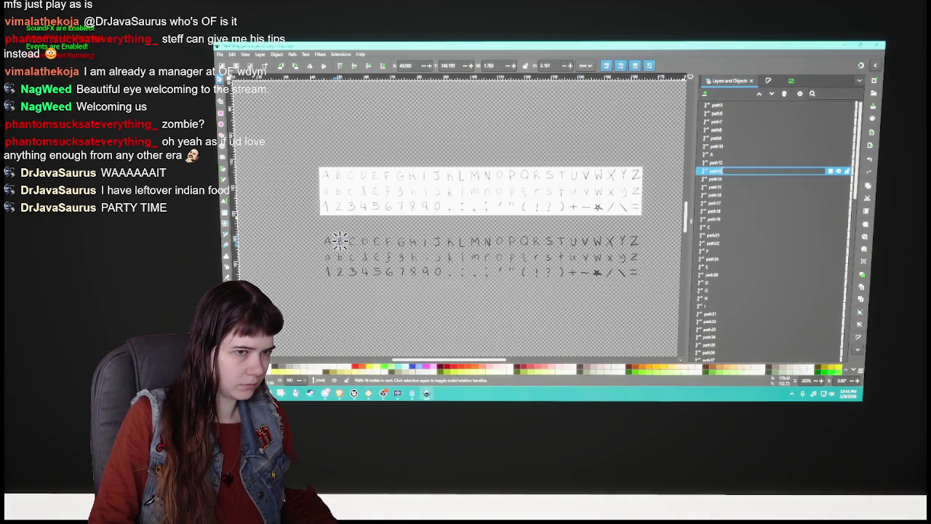
type("B")
key("Return")
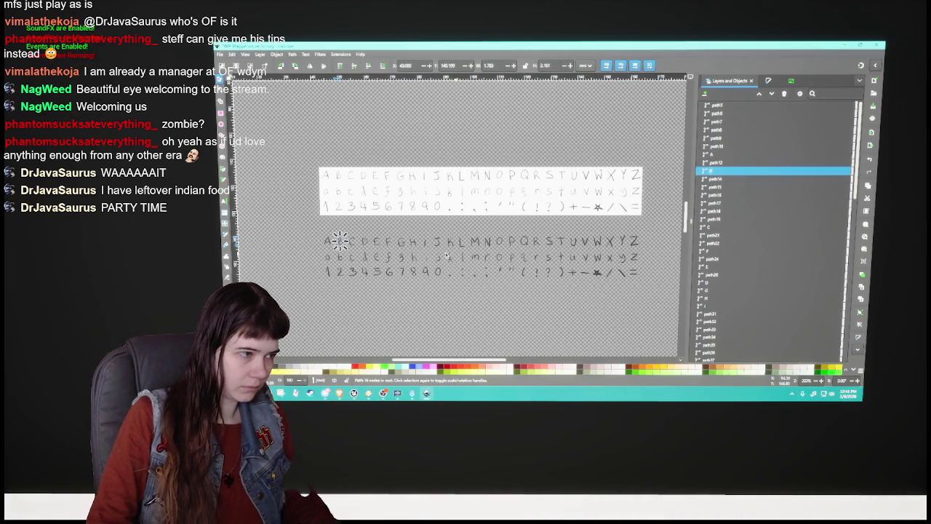
Select the traced C with the Node tool, then select the traced D.
left_click(828, 227)
key("n")
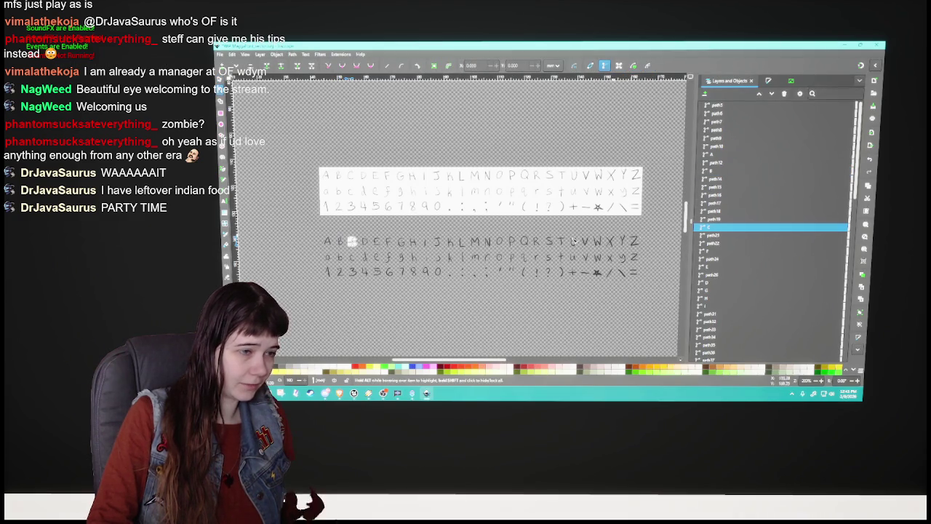
left_click(363, 242)
scroll(415, 255, "up", 2)
Step through the traced letters E to I and name the J glyph path 'J'.
scroll(414, 251, "down", 2)
scroll(412, 243, "up", 1)
left_click(362, 244)
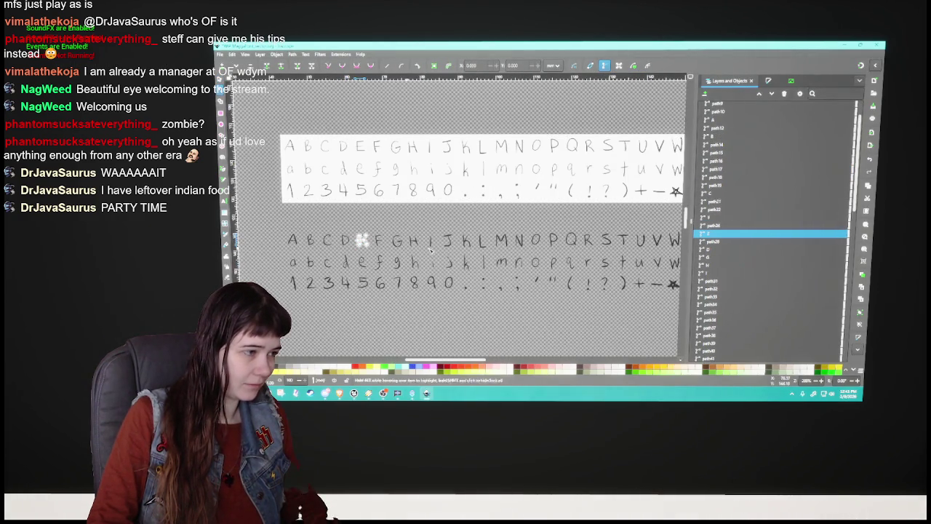
left_click(384, 241)
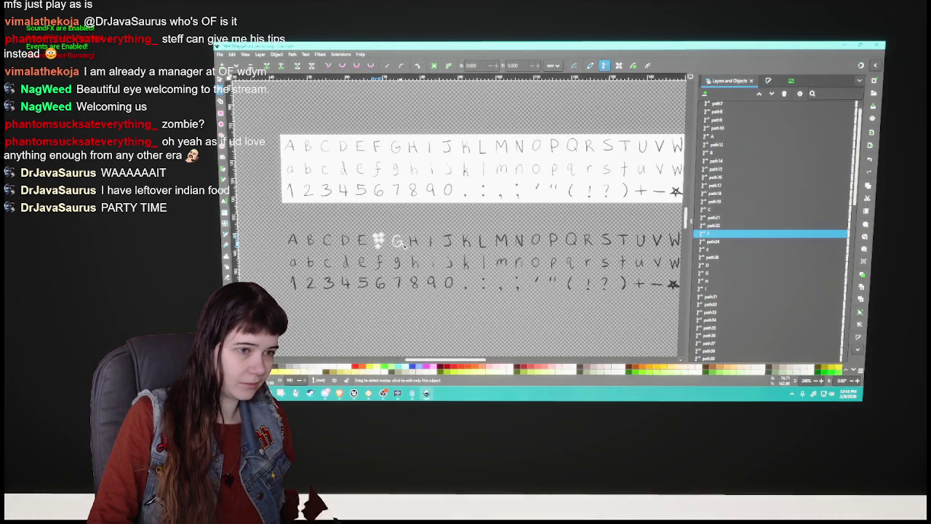
left_click(400, 243)
left_click(414, 243)
left_click(431, 242)
left_click(447, 241)
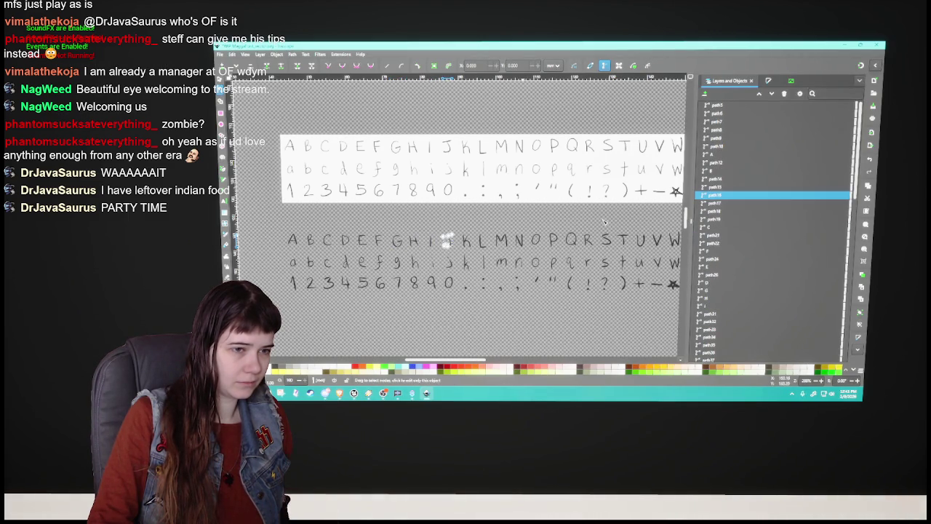
type("J")
key("Return")
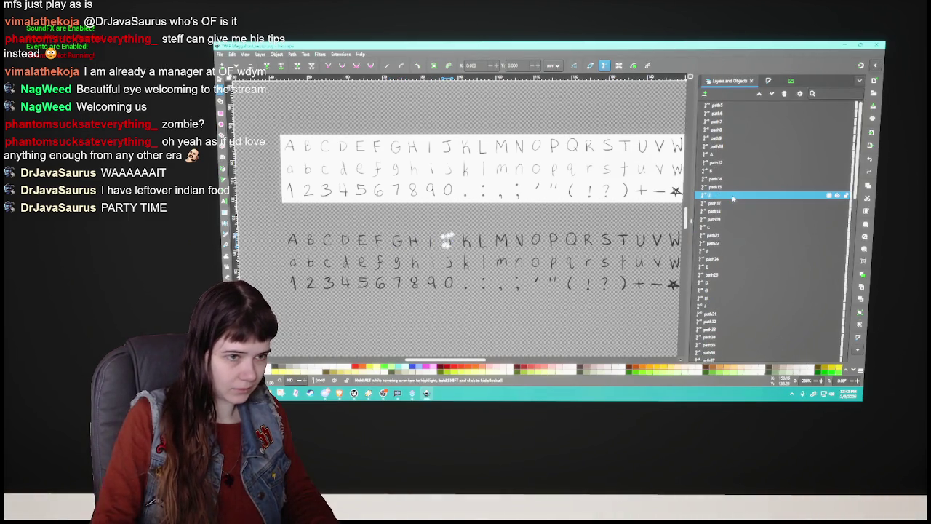
Name the K glyph path 'K' and bring up the K path's object actions menu.
left_click(469, 242)
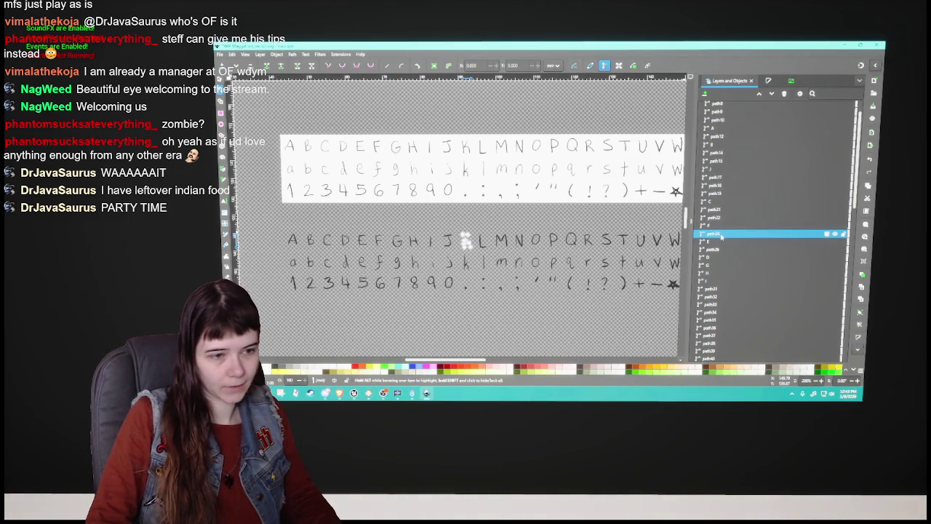
double_click(717, 234)
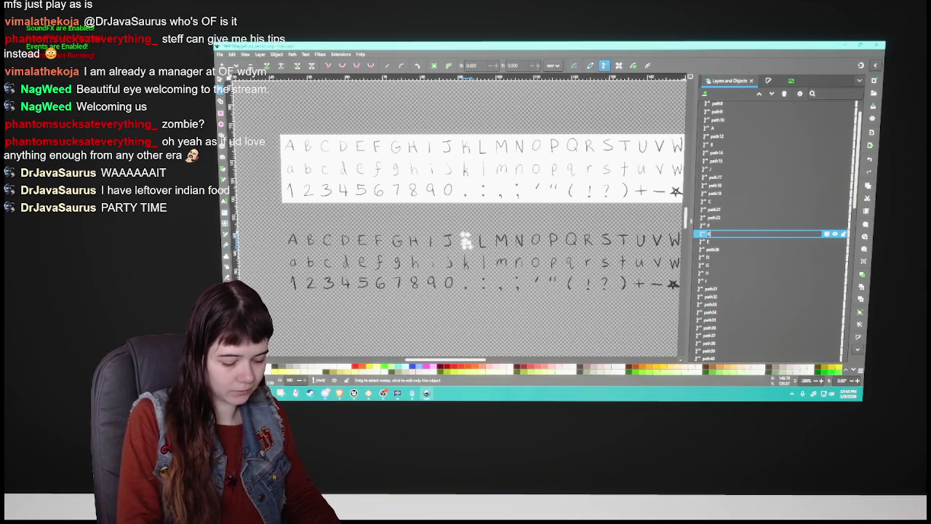
type("K")
key("Return")
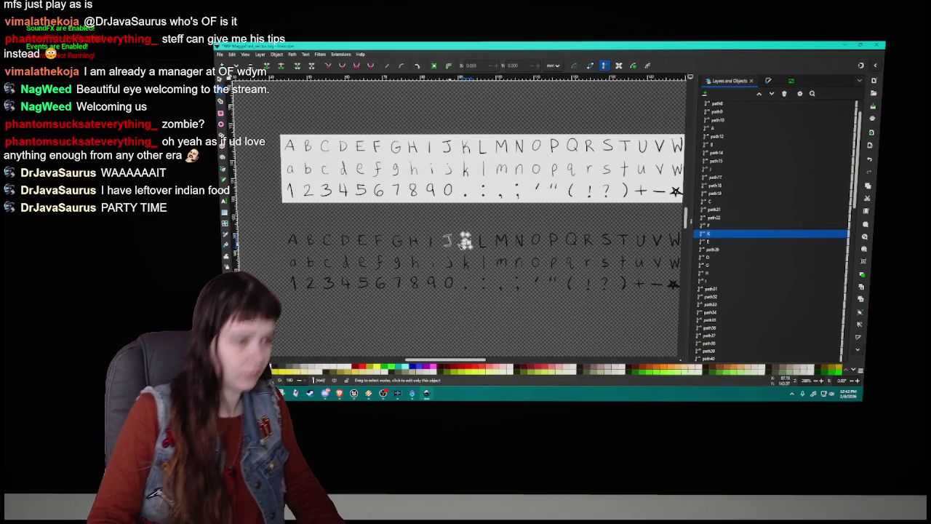
left_click(473, 243)
double_click(711, 233)
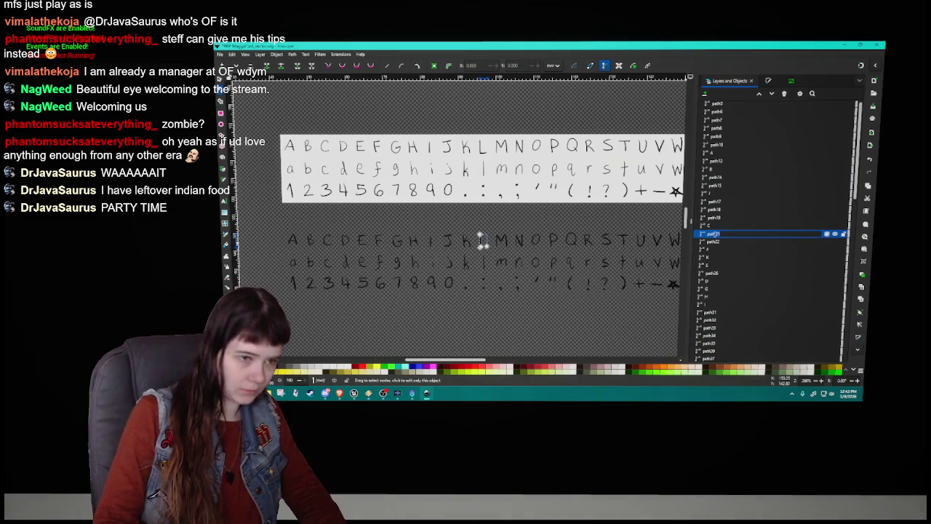
key("Return")
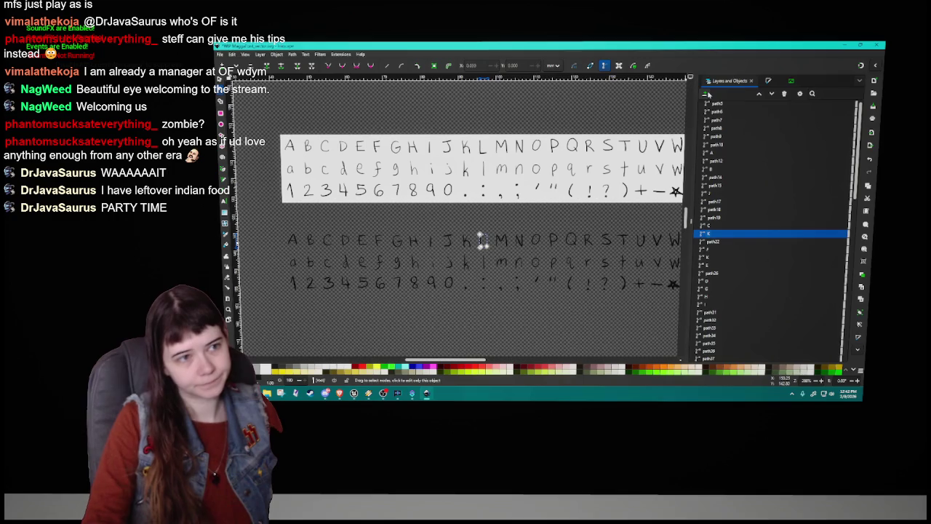
right_click(732, 237)
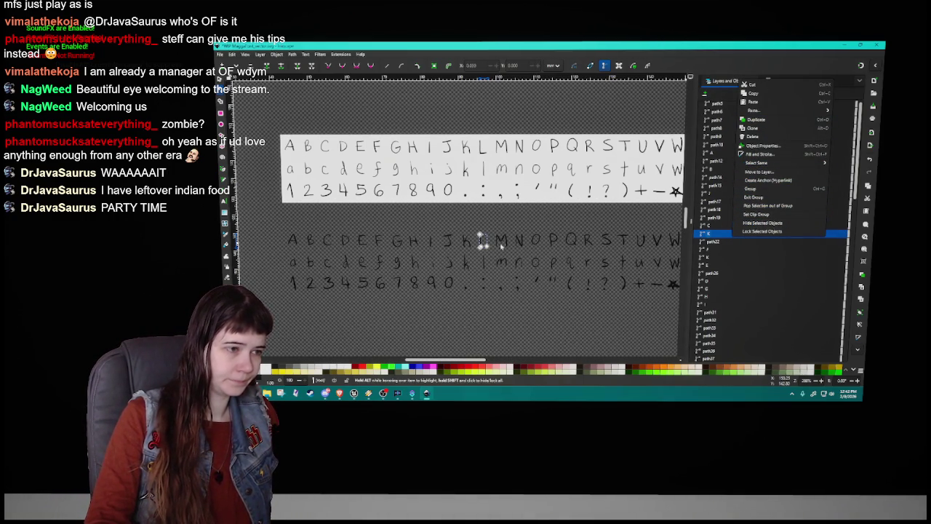
Find the path after K and name the traced M path 'M'.
left_click(482, 242)
left_click(500, 242)
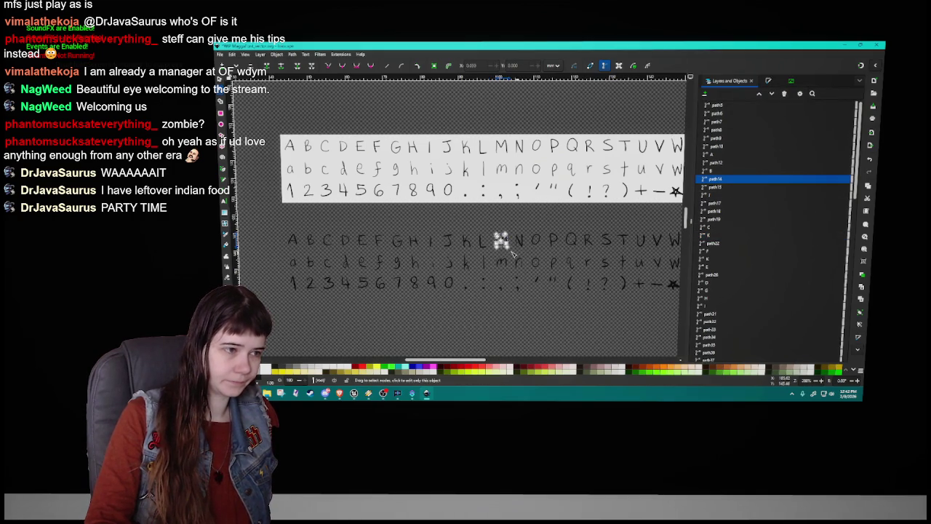
left_click(482, 245)
left_click(466, 241)
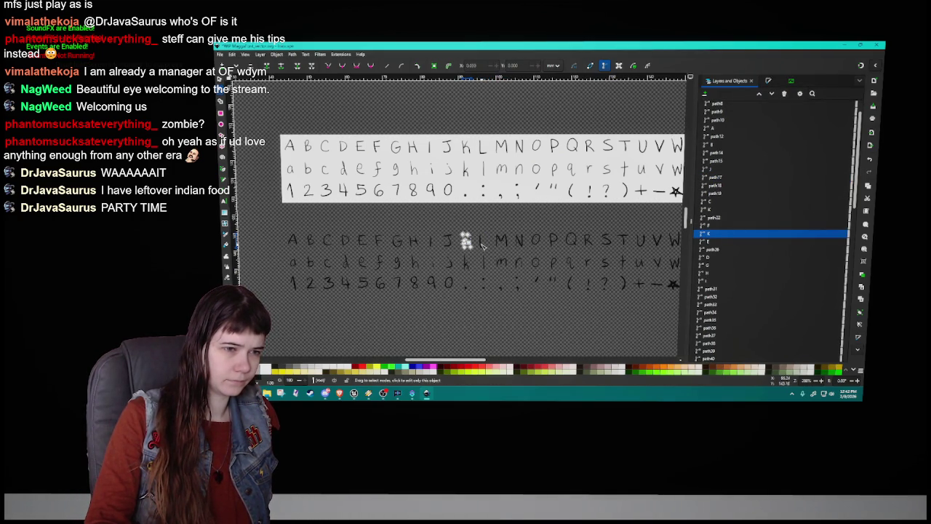
left_click(483, 243)
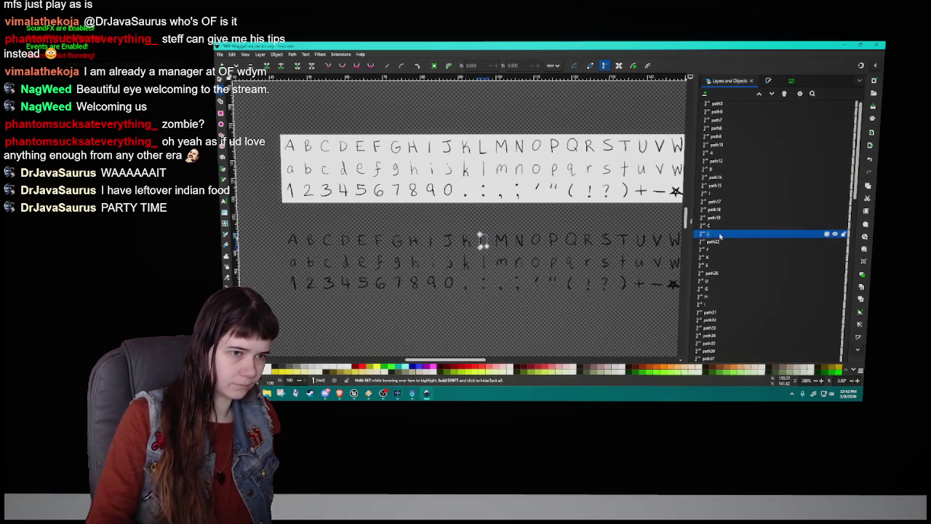
left_click(466, 242)
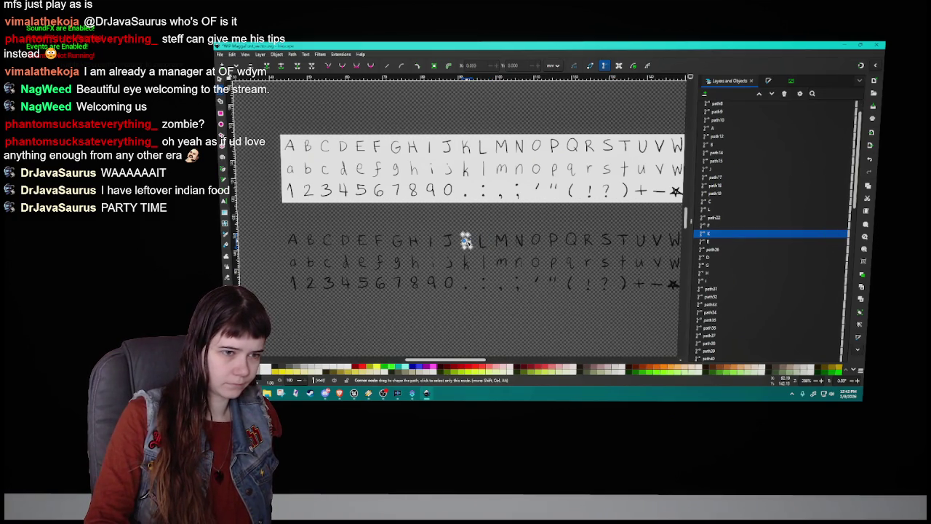
left_click(509, 246)
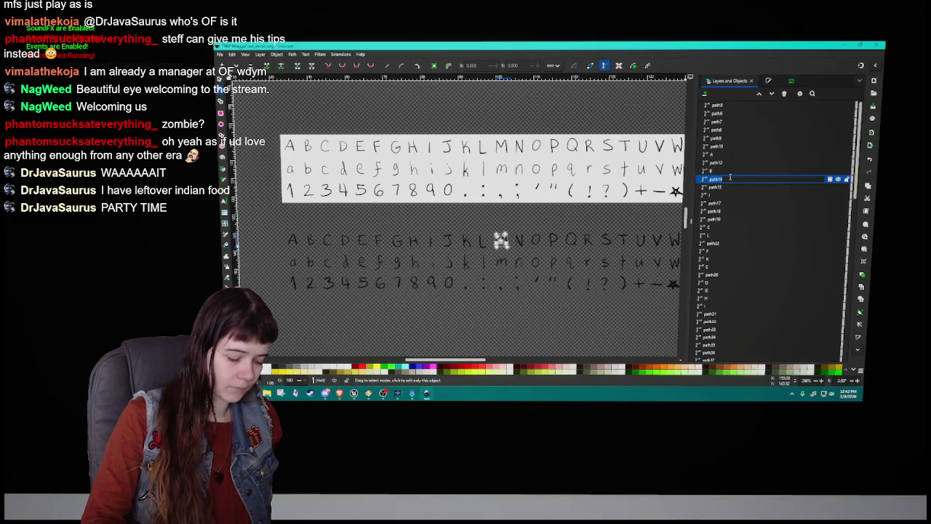
type("M")
key("Return")
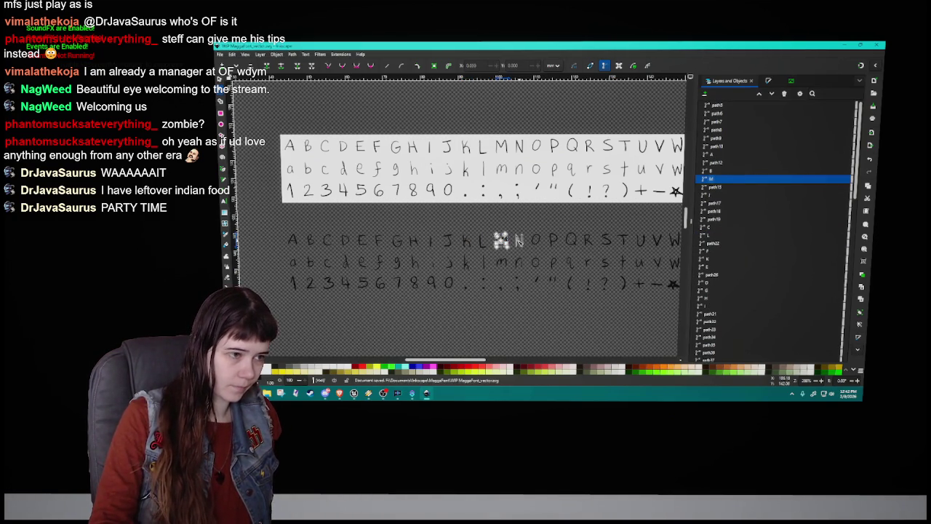
Name the traced N and O paths 'N' and 'O'.
left_click(519, 243)
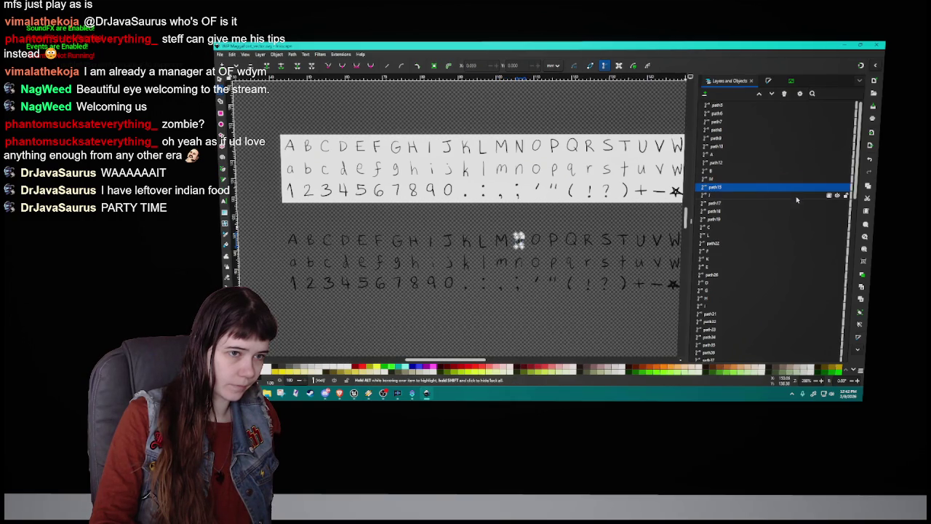
double_click(732, 189)
type("N")
key("Return")
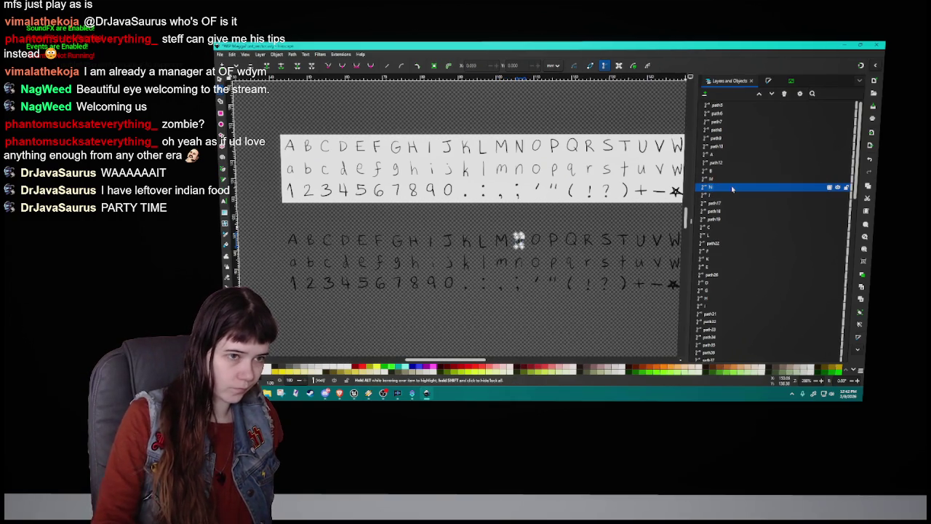
left_click(539, 242)
double_click(724, 203)
type("O")
key("Return")
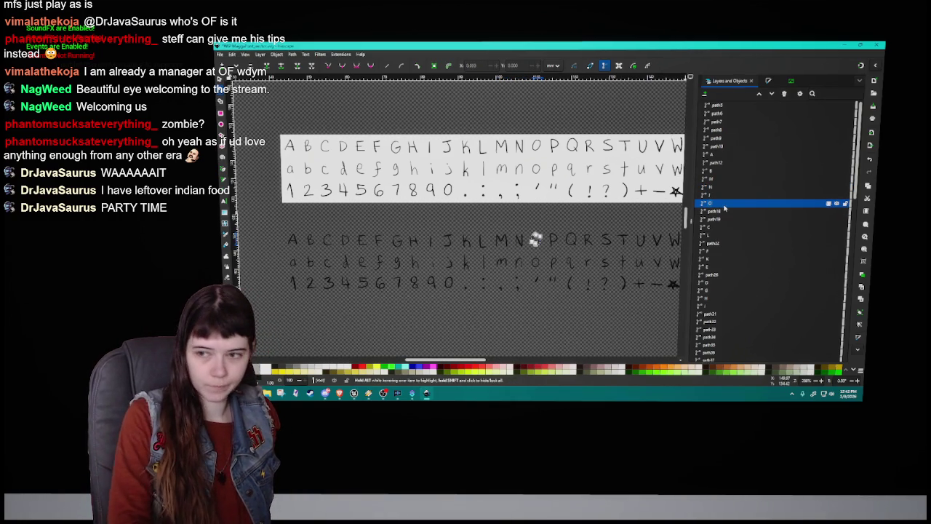
Name the traced P, Q and R paths after their letters.
left_click(553, 241)
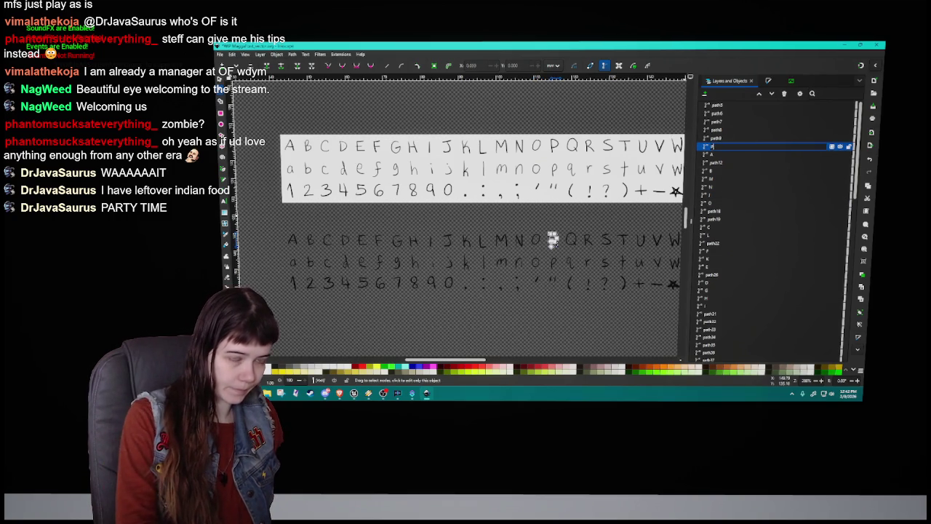
type("P")
key("Return")
left_click(580, 246)
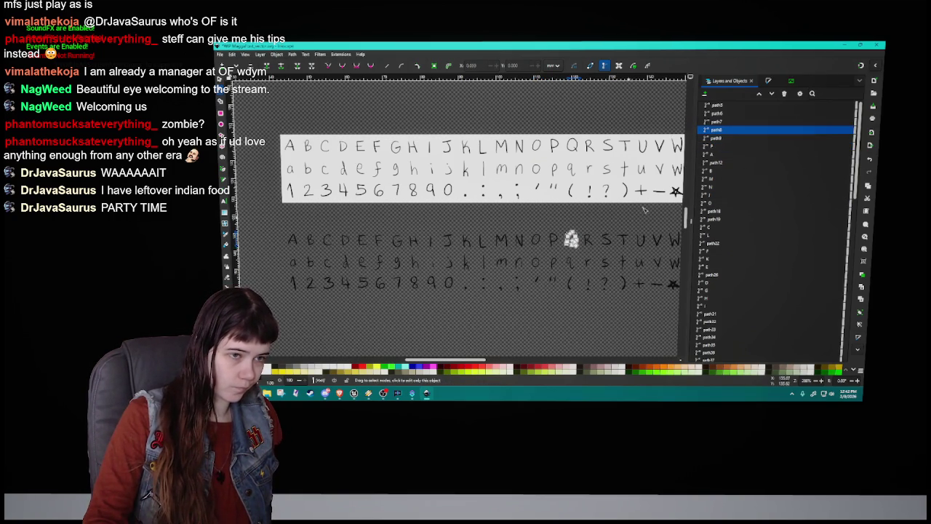
double_click(727, 130)
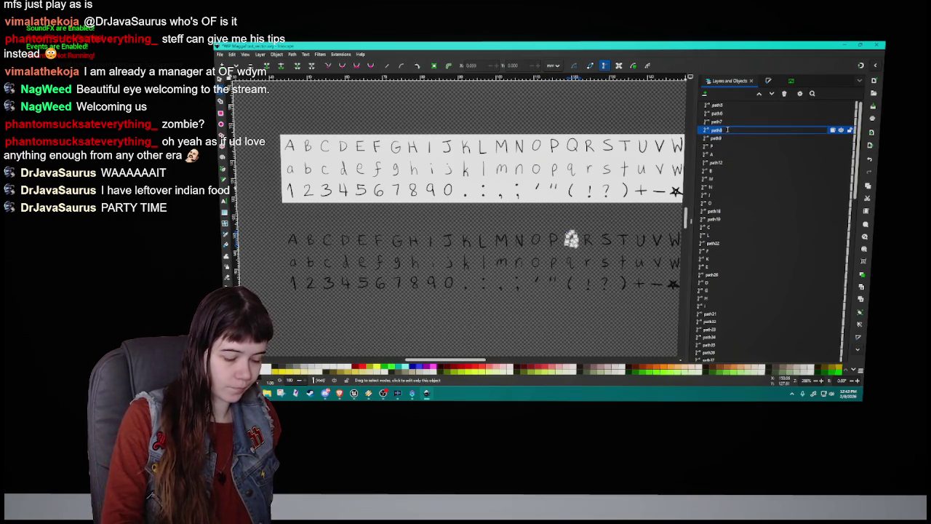
type("Q")
key("Return")
left_click(587, 241)
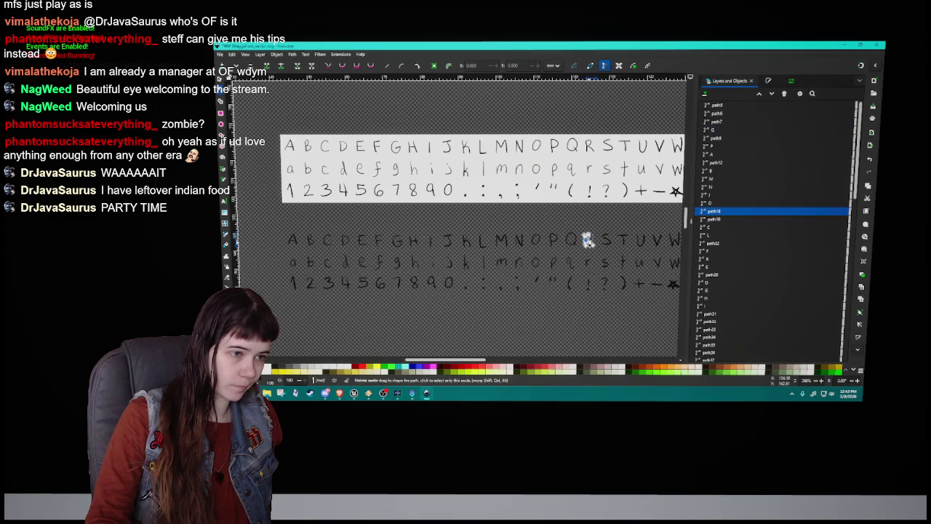
type("R")
key("Return")
Name the traced S, T and U paths 'S', 'T' and 'U'.
left_click(724, 163)
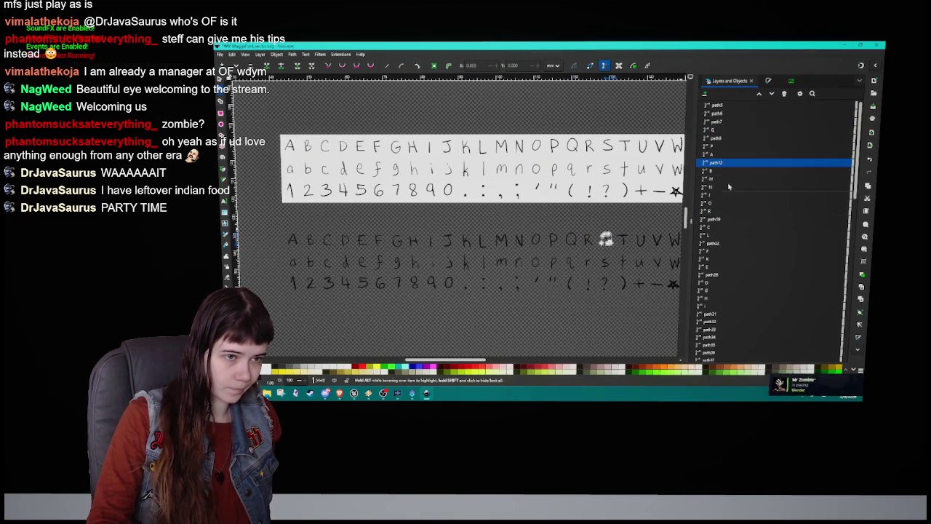
type("S")
key("Return")
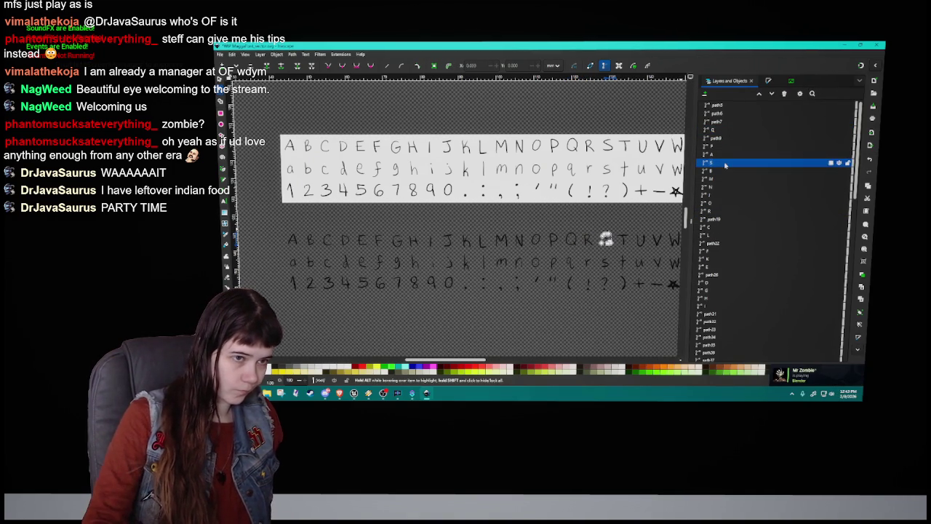
left_click(624, 240)
double_click(723, 235)
type("T")
key("Return")
left_click(640, 242)
double_click(732, 234)
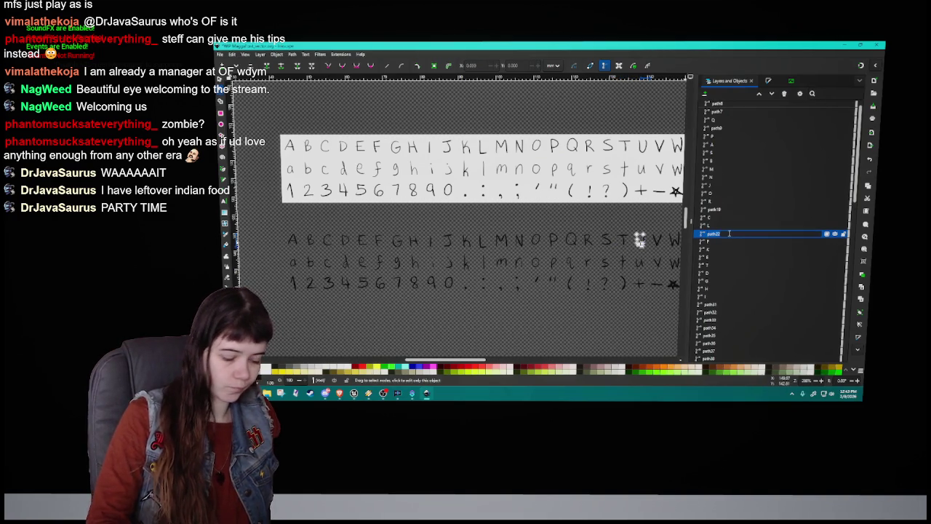
type("U")
key("Return")
Name the traced V and W paths 'V' and 'W'.
left_click_drag(639, 240, 533, 241)
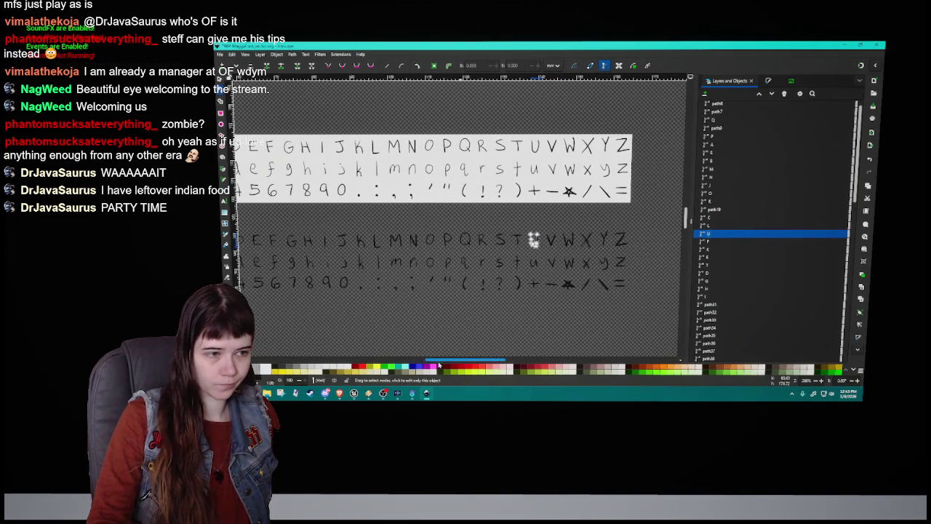
left_click(551, 241)
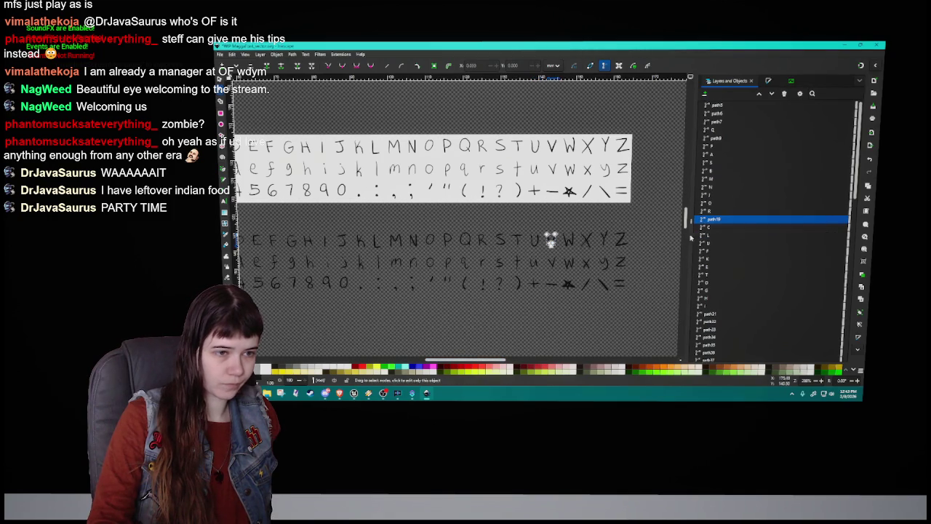
double_click(730, 220)
type("V")
key("Return")
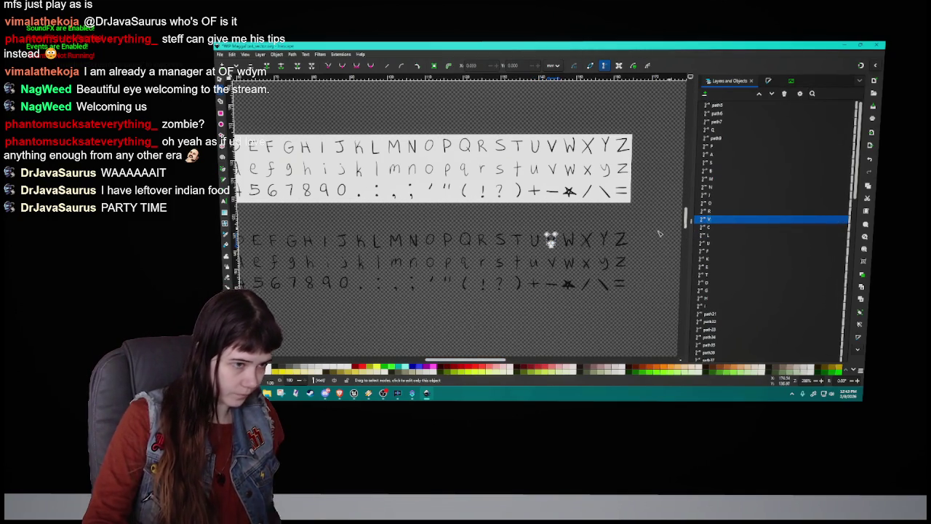
left_click(569, 240)
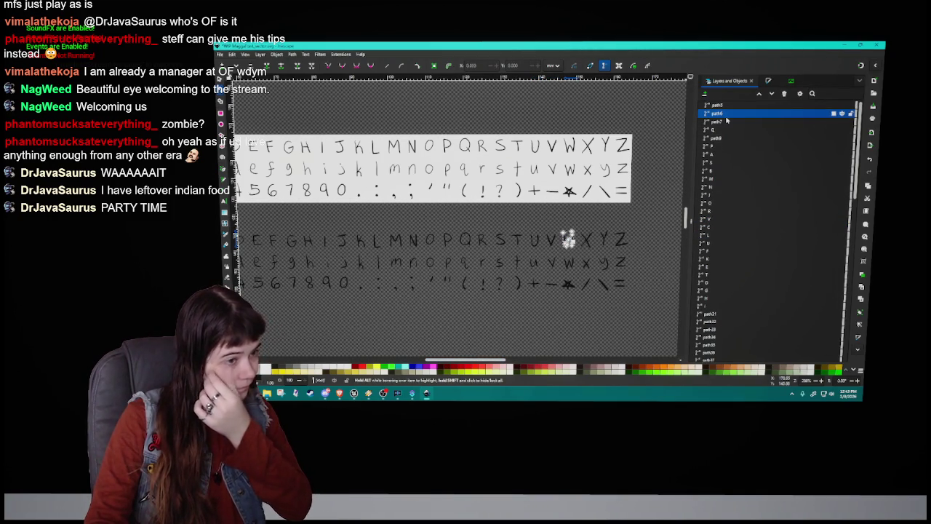
double_click(725, 114)
type("W")
key("Return")
Name the traced X, Y and Z paths 'X', 'Y' and 'Z'.
left_click(586, 240)
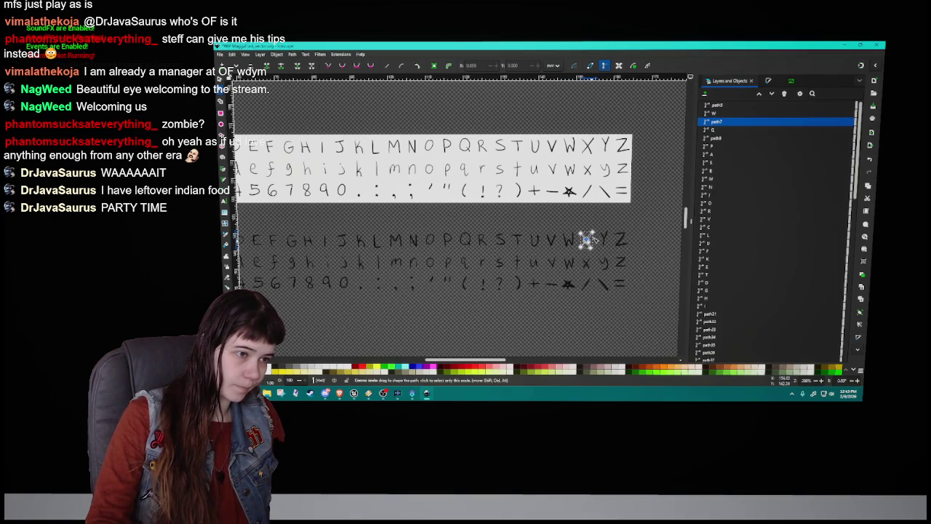
type("X")
key("Return")
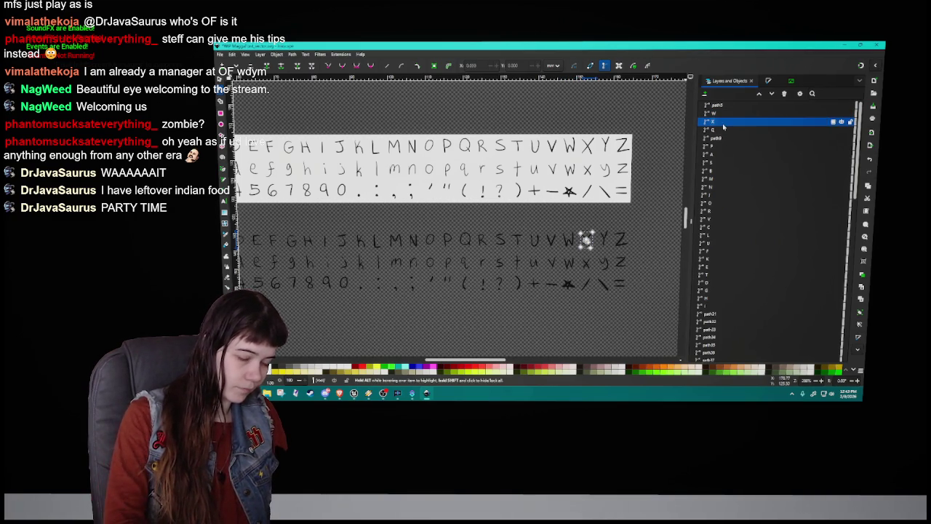
left_click(725, 106)
left_click(725, 106)
type("Y")
key("Return")
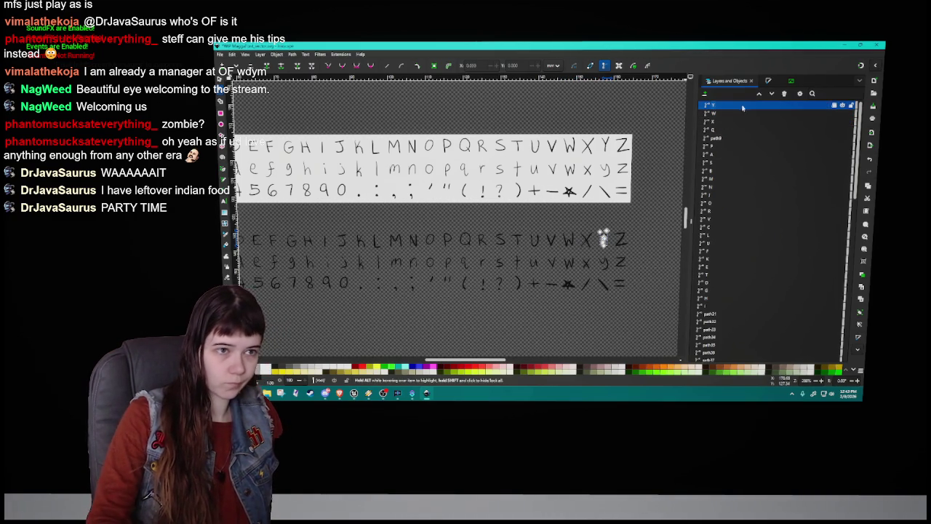
left_click(615, 237)
double_click(732, 140)
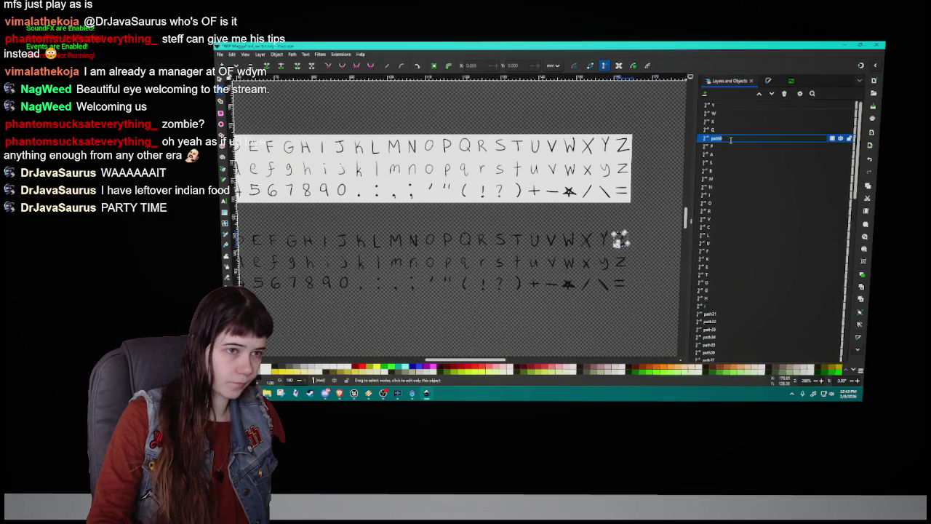
type("Z")
key("Return")
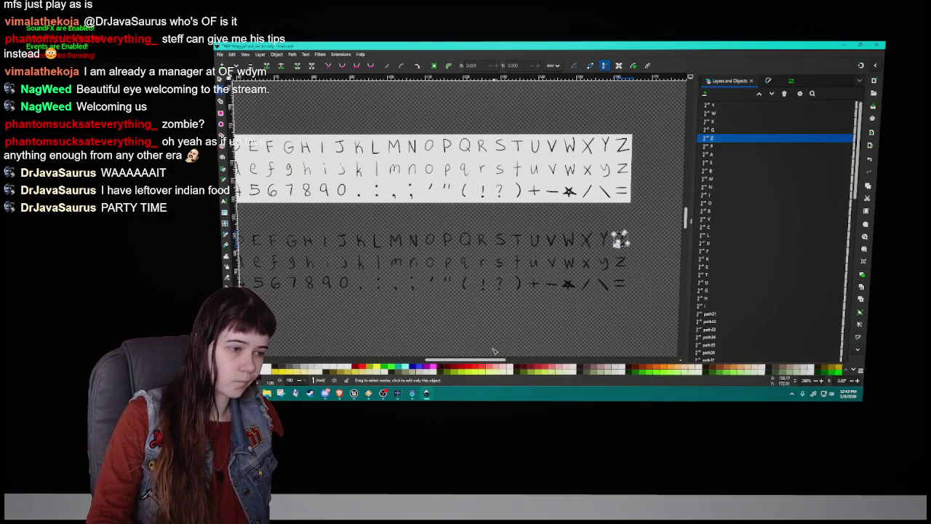
left_click_drag(491, 361, 478, 362)
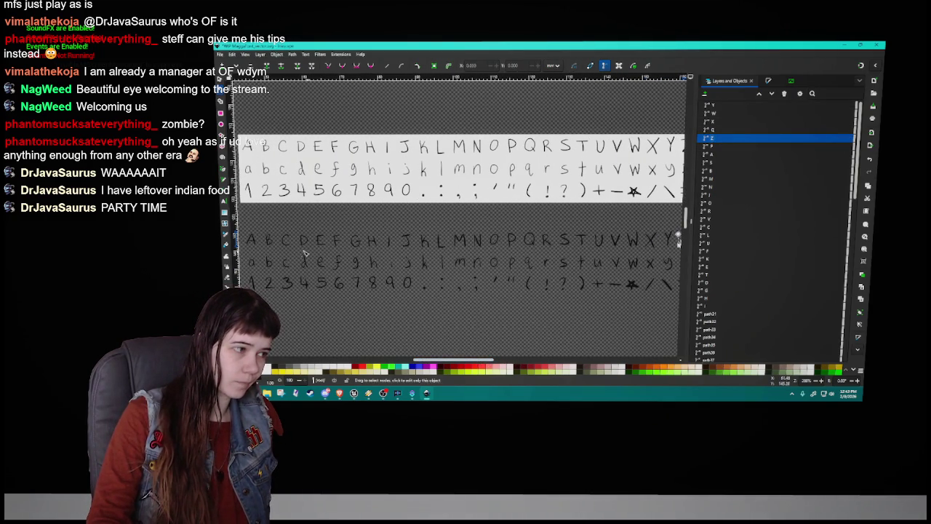
left_click(677, 240)
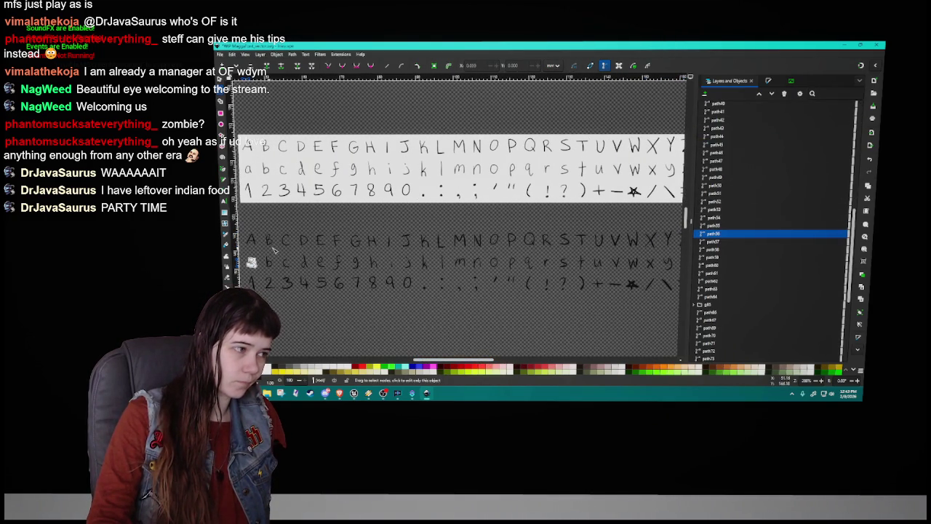
scroll(771, 218, "up", 8)
left_click(718, 154)
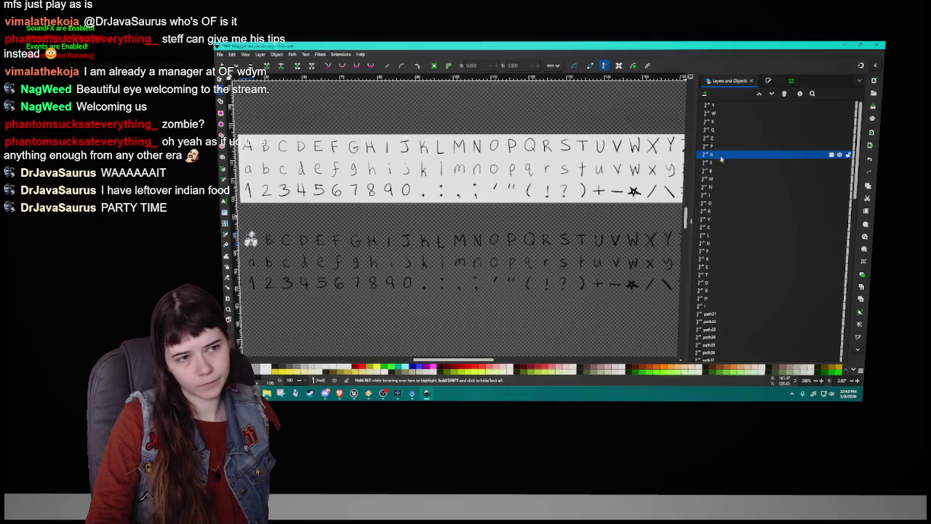
left_click(717, 105)
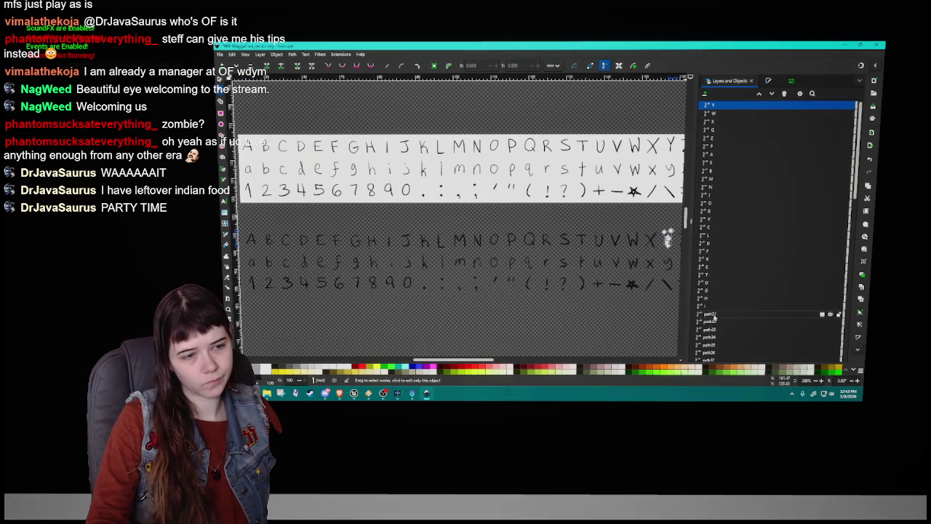
left_click(708, 309, "shift")
right_click(740, 235)
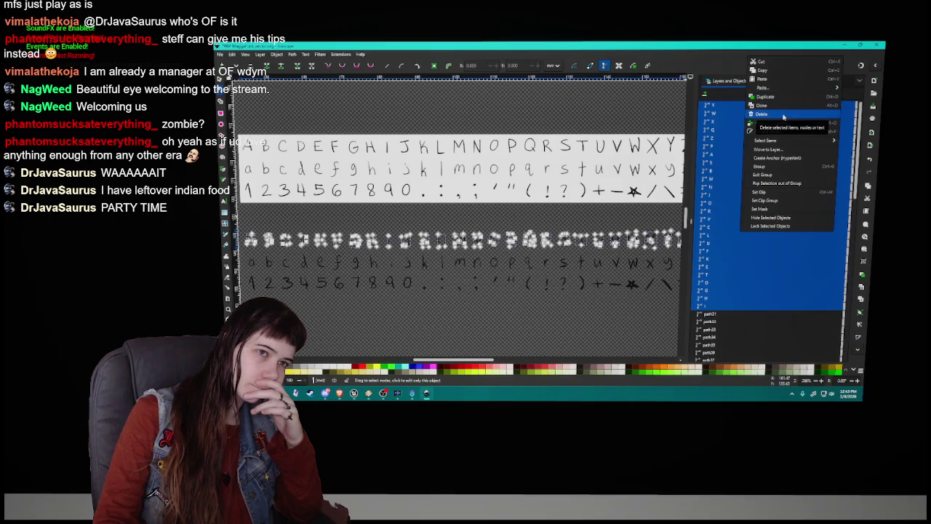
left_click(721, 210)
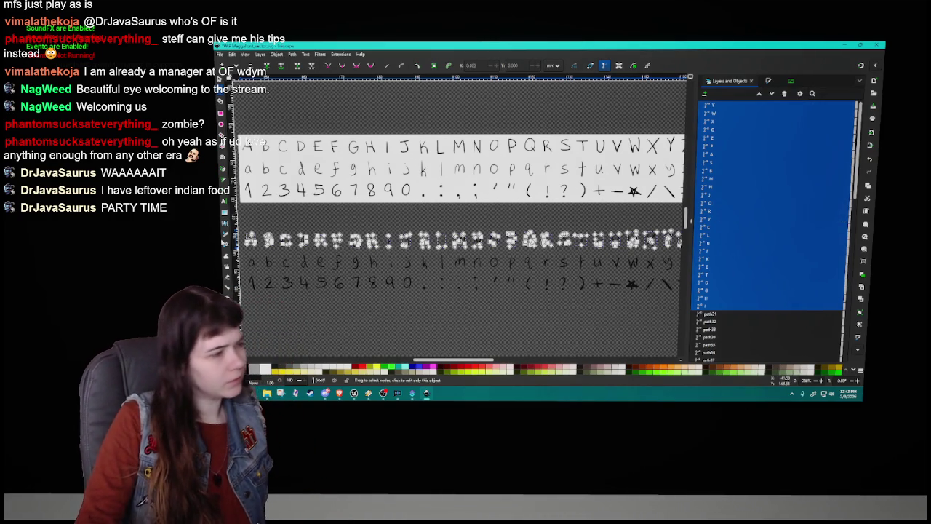
left_click(285, 263)
left_click(251, 239)
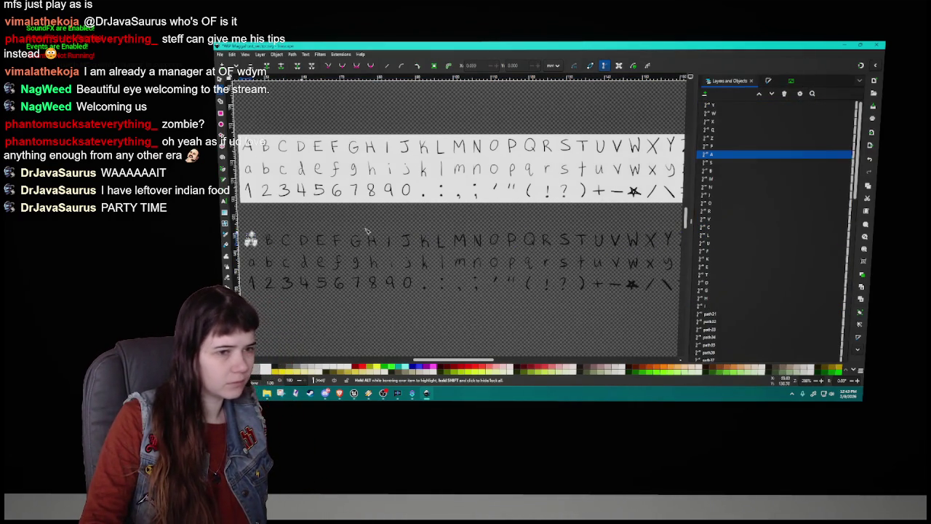
left_click_drag(716, 125, 728, 104)
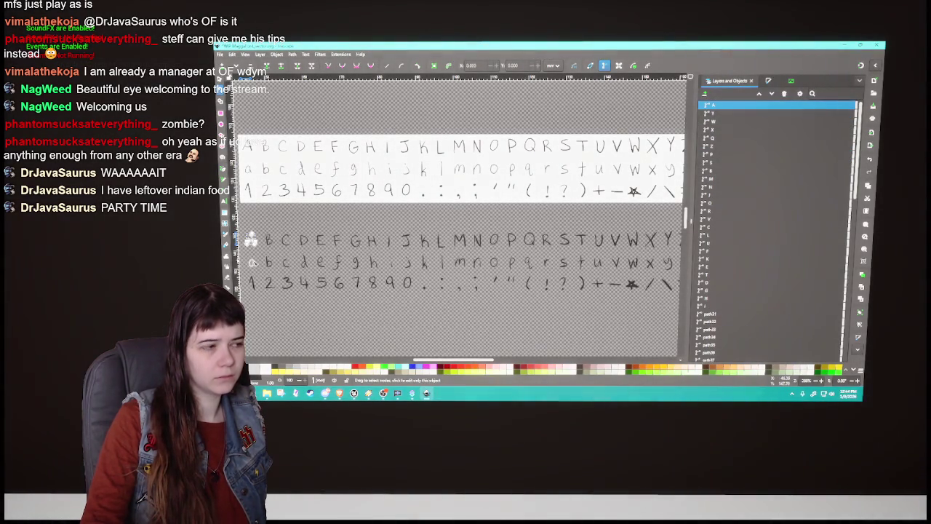
Move the B, C, D and E paths up in sequence below A.
left_click(728, 171)
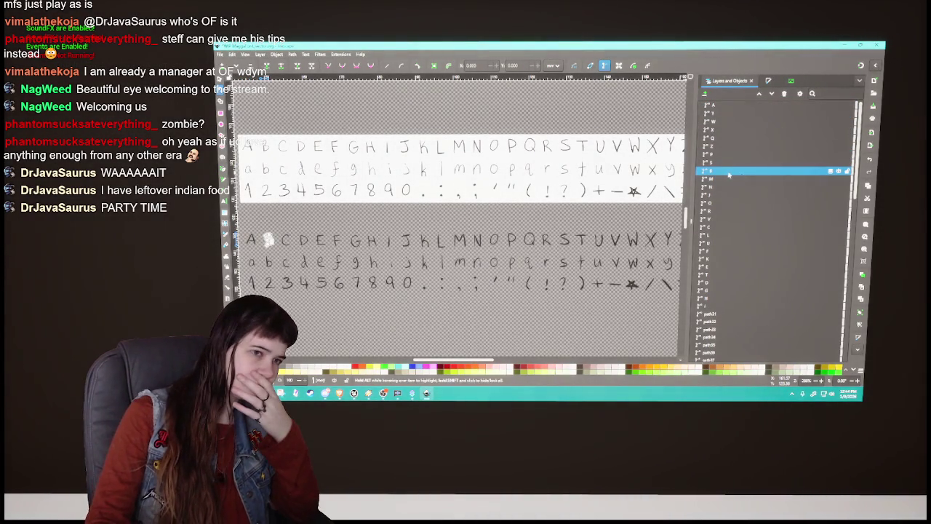
left_click(731, 114)
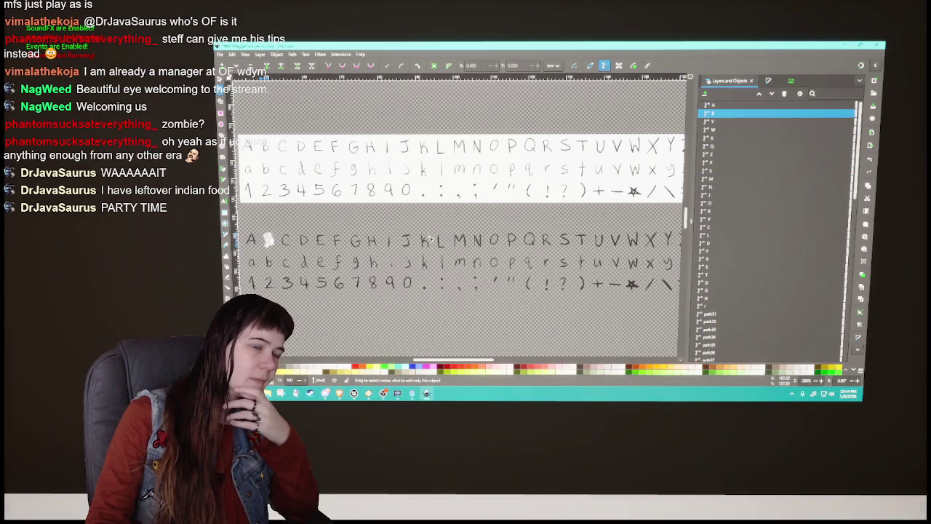
left_click(285, 241)
left_click_drag(713, 230, 720, 119)
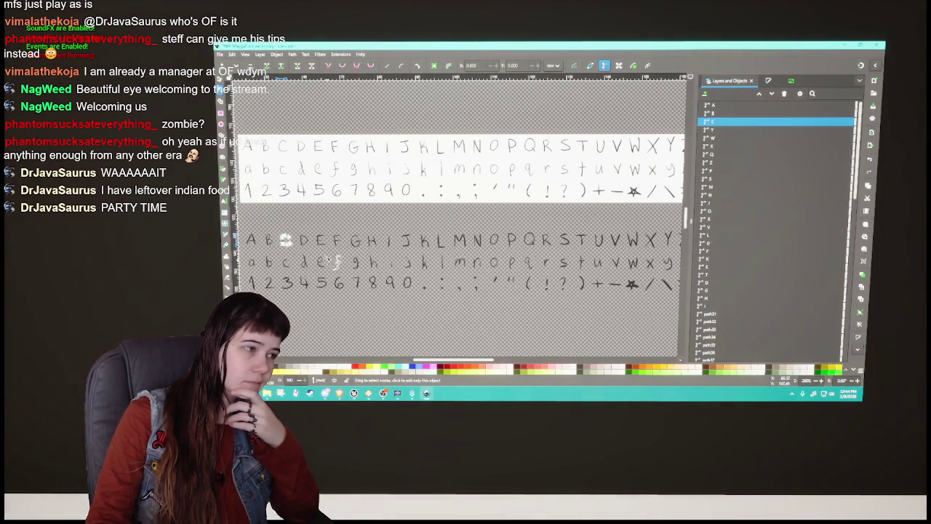
left_click(301, 241)
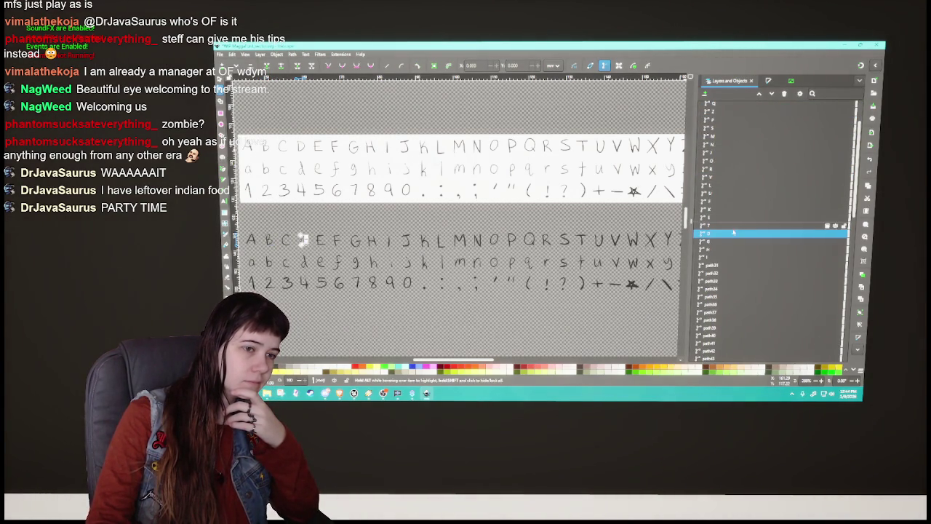
left_click_drag(720, 278, 724, 131)
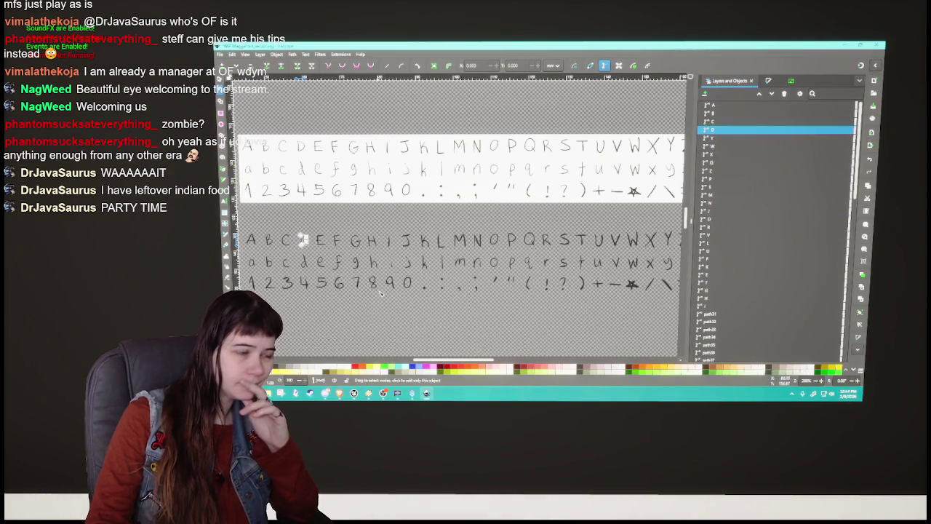
left_click(320, 241)
left_click_drag(720, 274, 704, 140)
Move the F, G, H and I paths up in sequence after E.
left_click(339, 240)
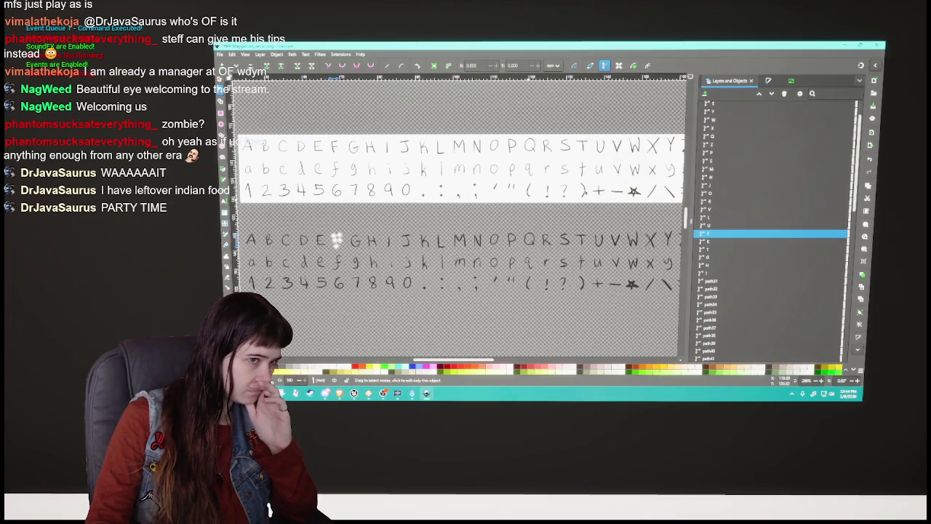
left_click_drag(720, 240, 728, 146)
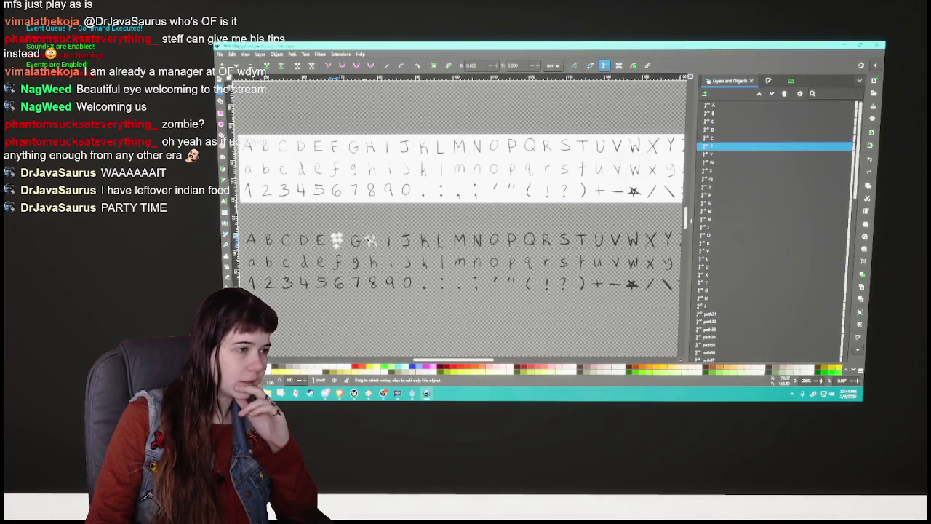
left_click(355, 240)
mouse_move(717, 239)
left_mouse_down()
mouse_move(730, 288)
mouse_move(735, 155)
left_mouse_up()
left_click_drag(724, 300, 741, 166)
left_click_drag(735, 306, 745, 167)
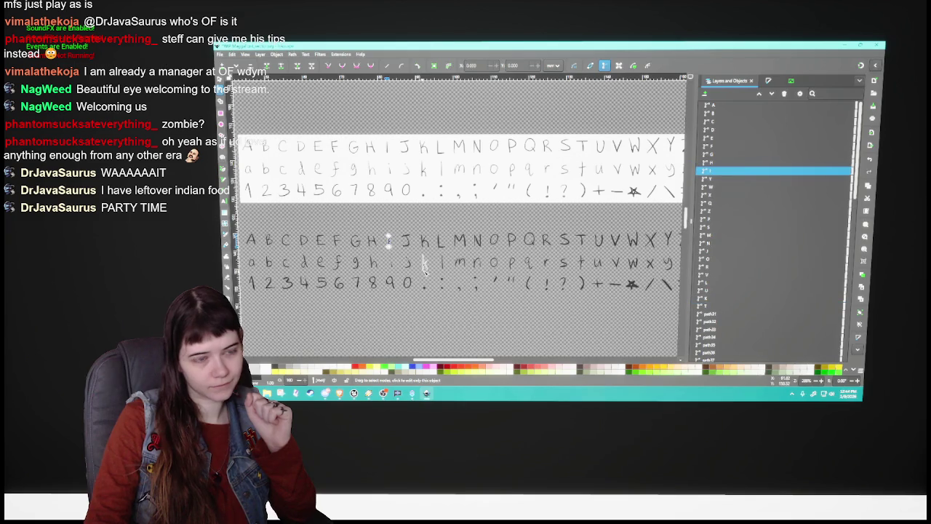
left_click(735, 233)
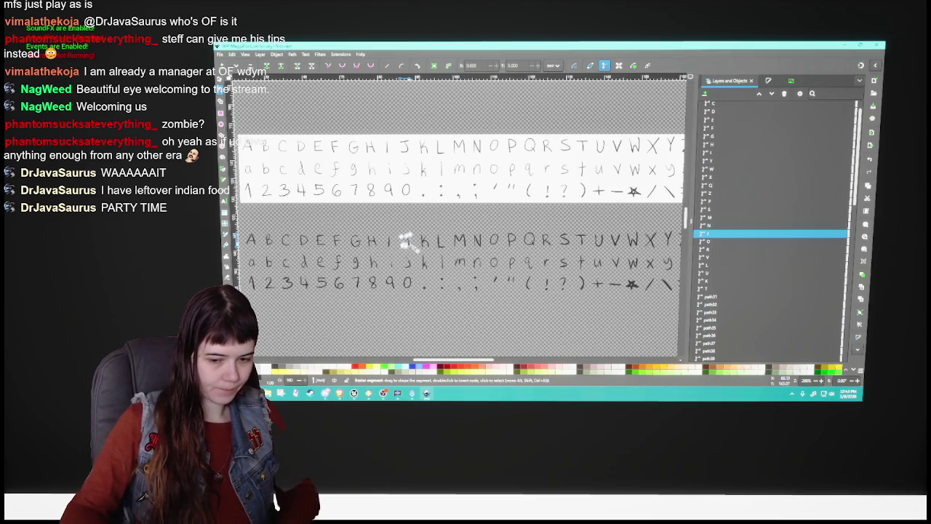
scroll(513, 264, "right", 1)
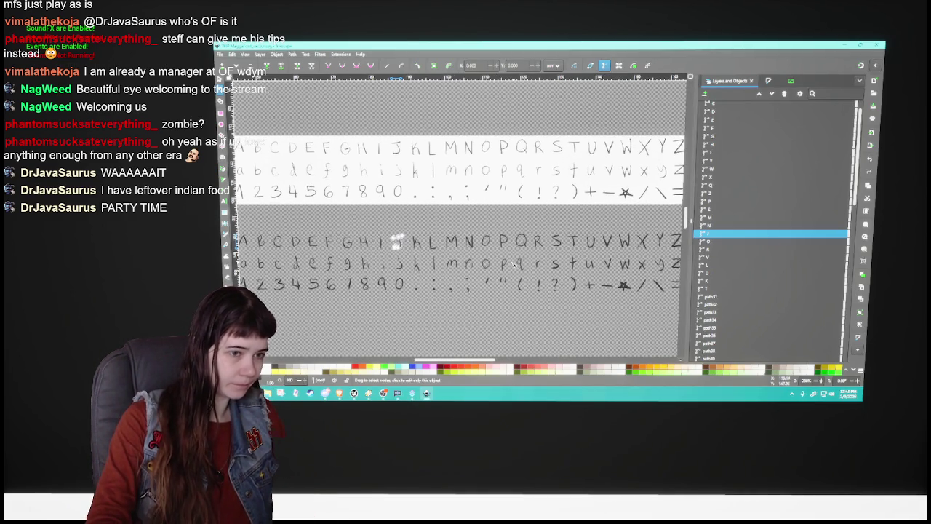
Move the J, K, L, M and N paths up in alphabetical order after I.
scroll(716, 190, "up", 2)
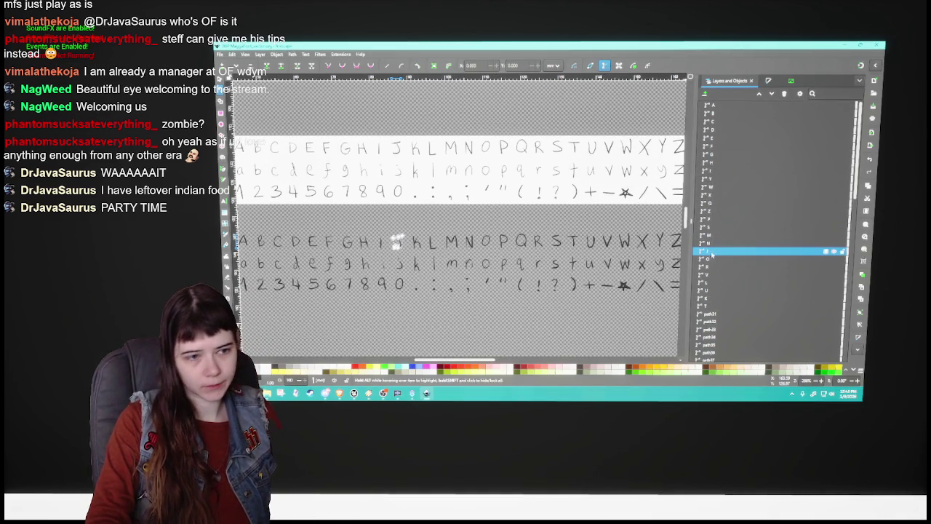
left_click_drag(716, 190, 719, 180)
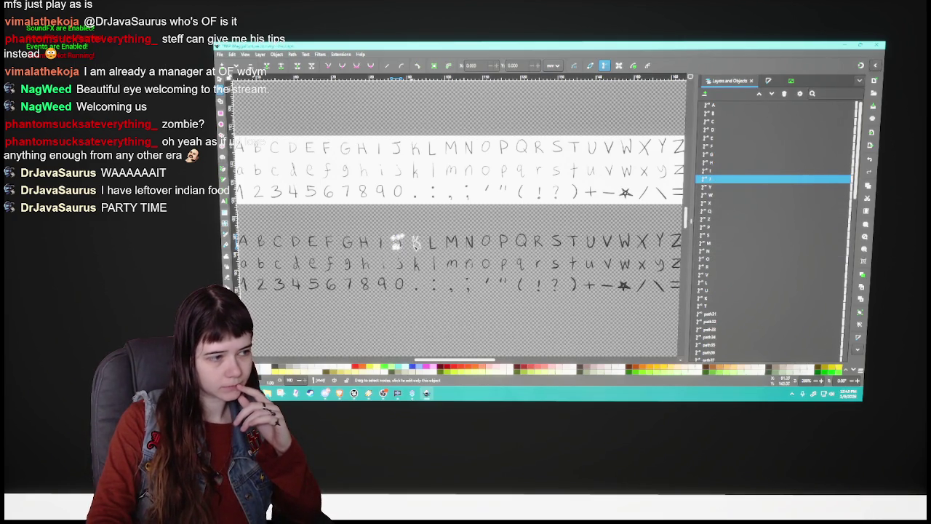
left_click(710, 298)
scroll(747, 196, "down", 3)
left_click_drag(718, 233, 731, 188)
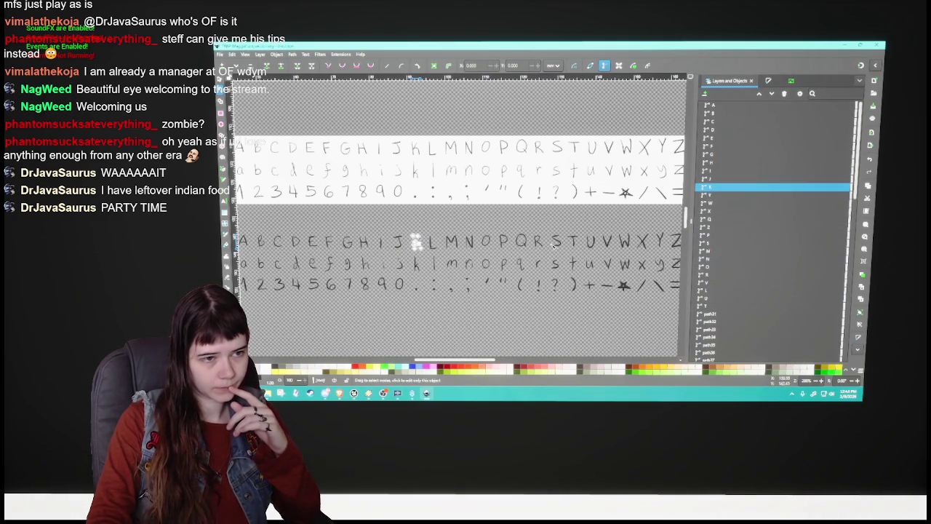
left_click_drag(721, 290, 730, 195)
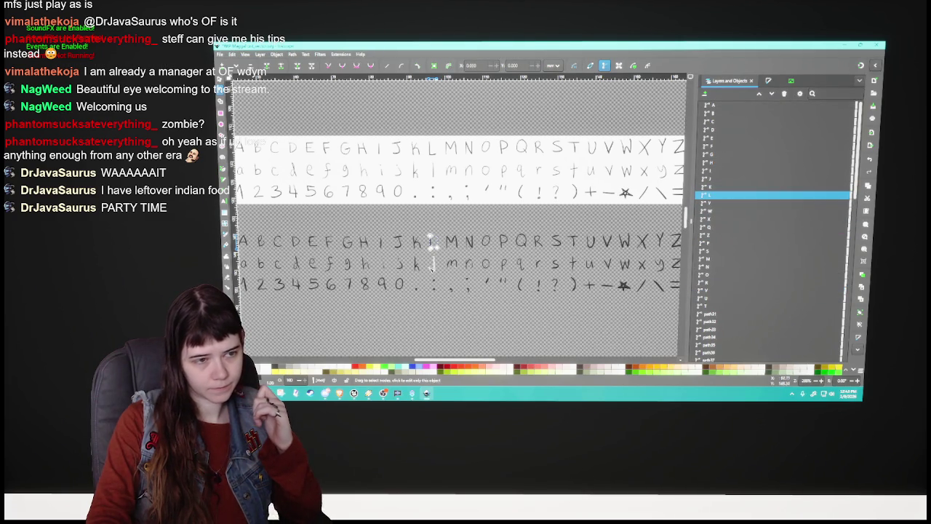
left_click_drag(720, 243, 723, 205)
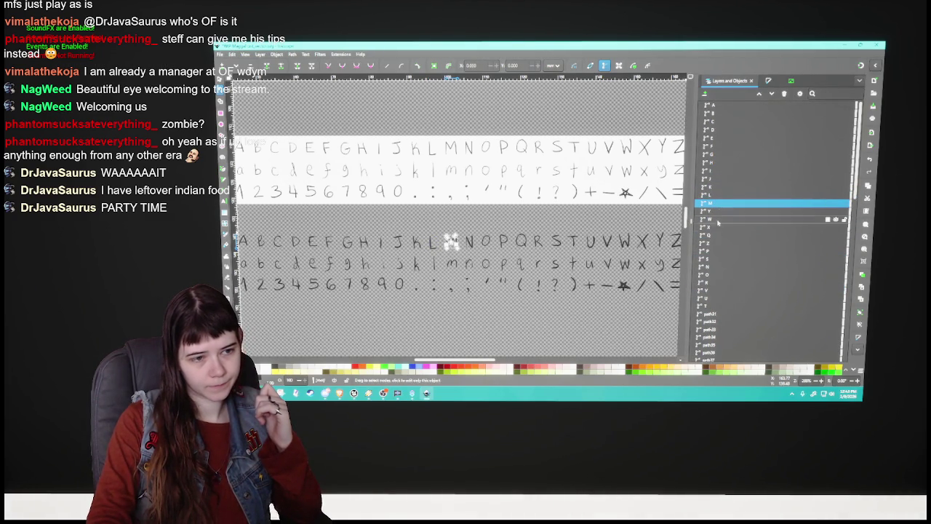
left_click_drag(721, 267, 724, 177)
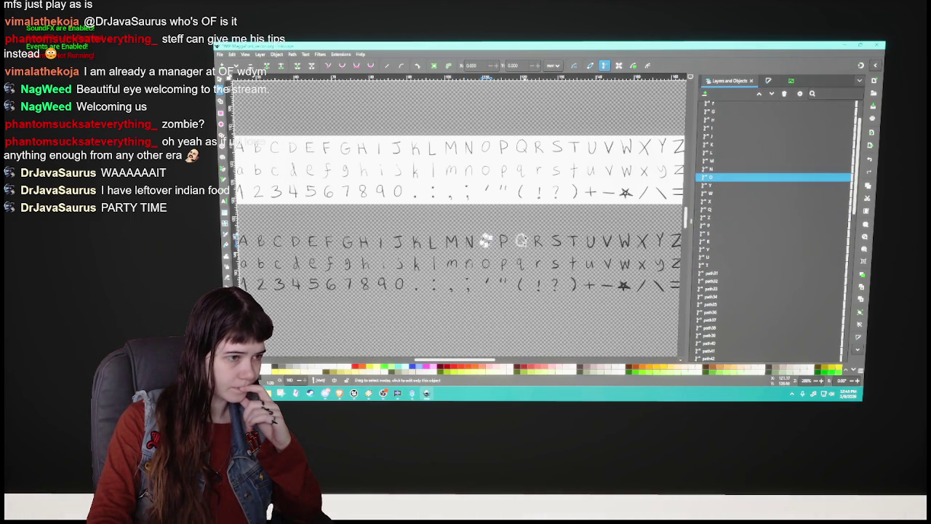
Move the P, Q, R, S, T, U and V paths into alphabetical order.
left_click_drag(722, 233, 723, 191)
left_click_drag(720, 230, 720, 199)
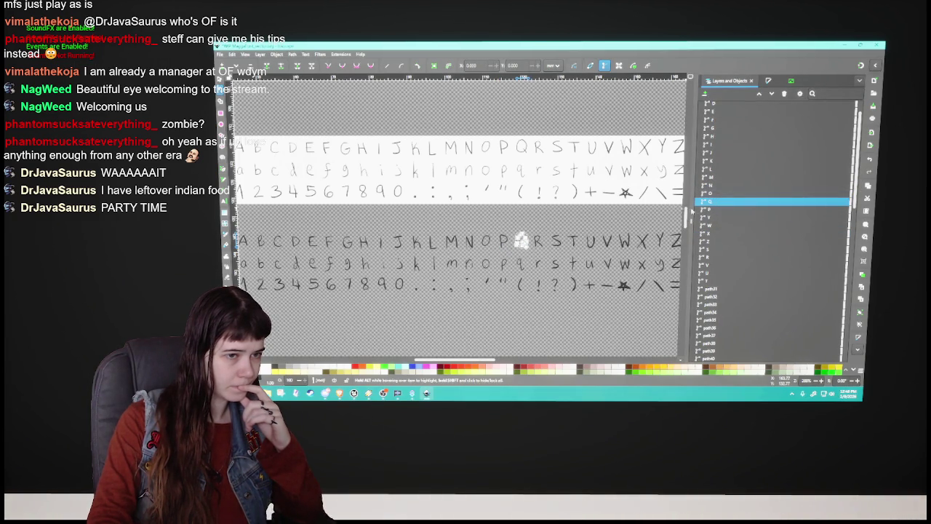
mouse_move(721, 201)
left_mouse_down()
mouse_move(720, 209)
mouse_move(722, 191)
left_mouse_up()
left_click(537, 242)
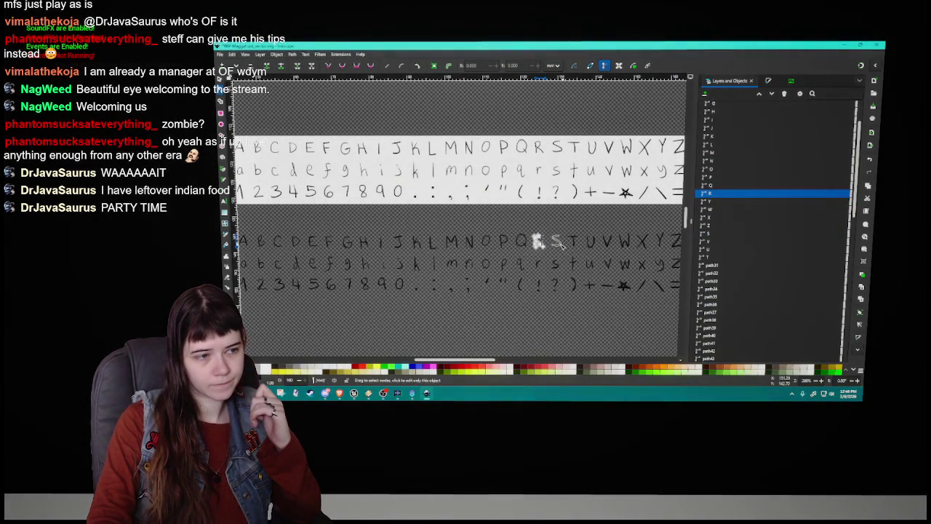
left_click(697, 230)
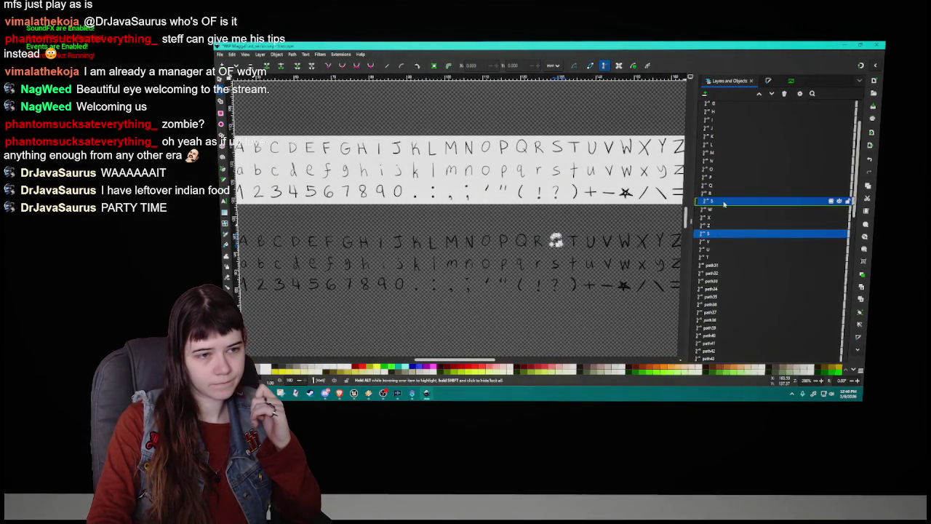
left_click_drag(722, 234, 722, 199)
left_click_drag(709, 259, 719, 211)
left_click_drag(720, 259, 724, 219)
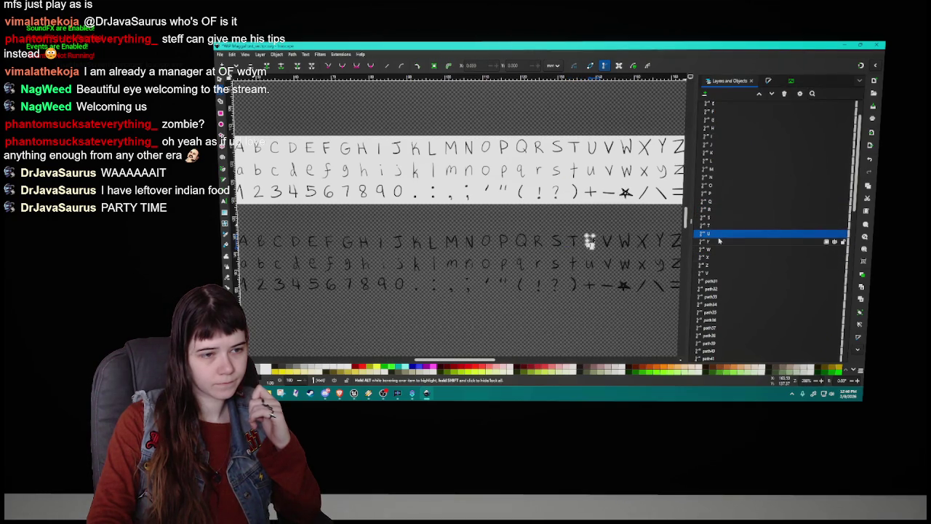
left_click_drag(720, 272, 723, 243)
Select the first unnamed path following the capital letters.
scroll(727, 230, "up", 3)
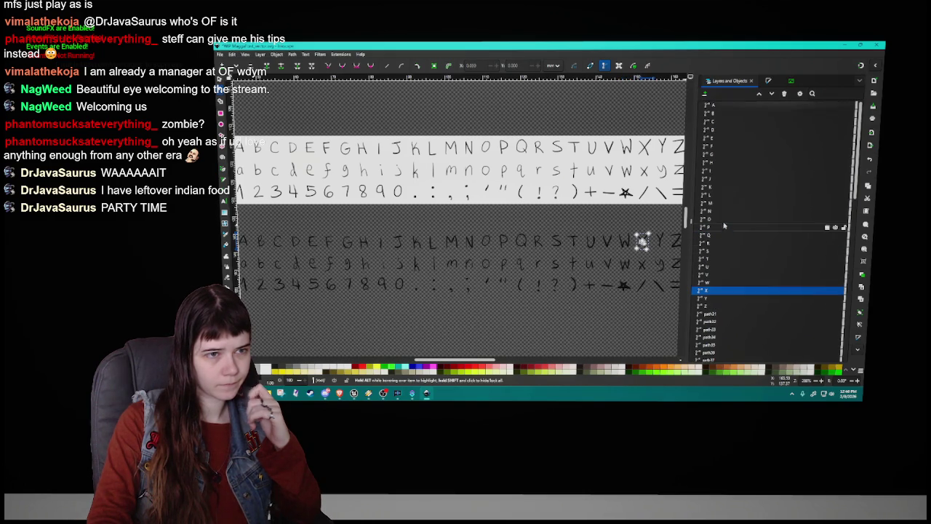
left_click(722, 307)
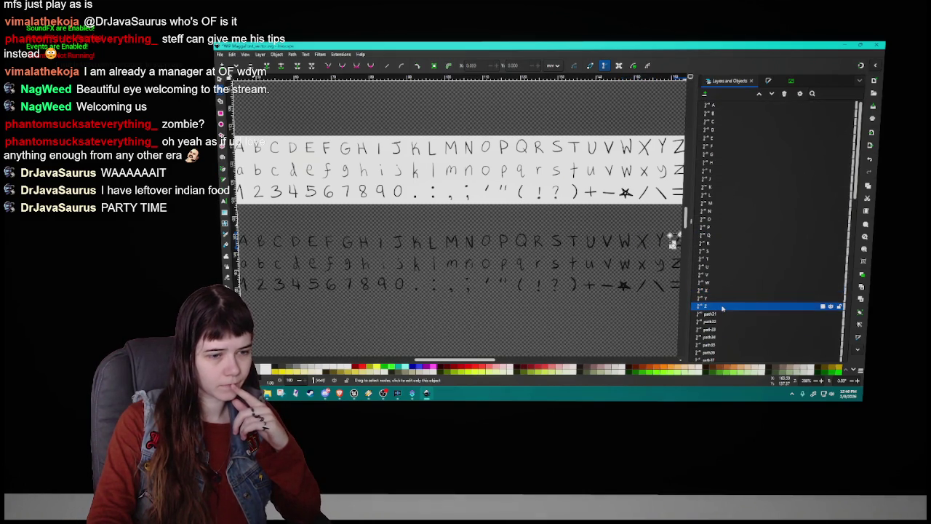
scroll(722, 255, "down", 5)
left_click(722, 202)
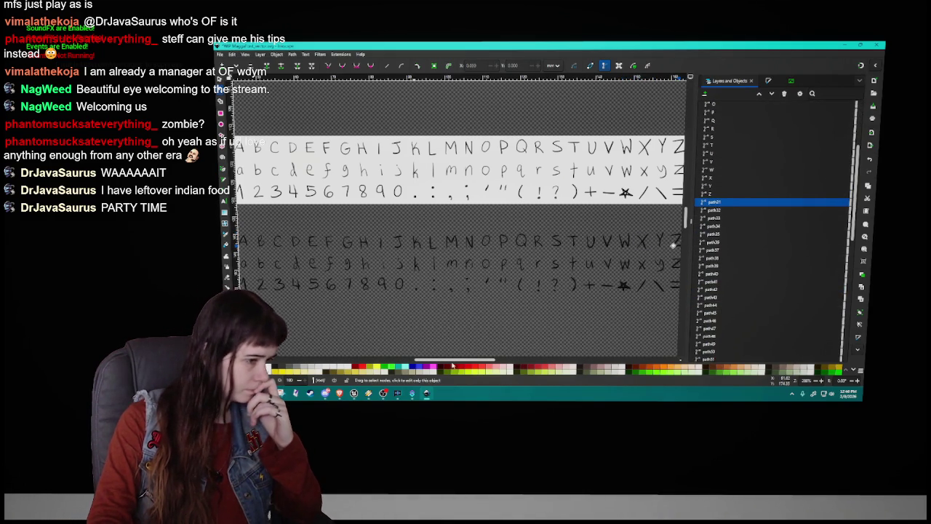
mouse_move(453, 356)
left_mouse_down()
mouse_move(484, 356)
mouse_move(475, 356)
left_mouse_up()
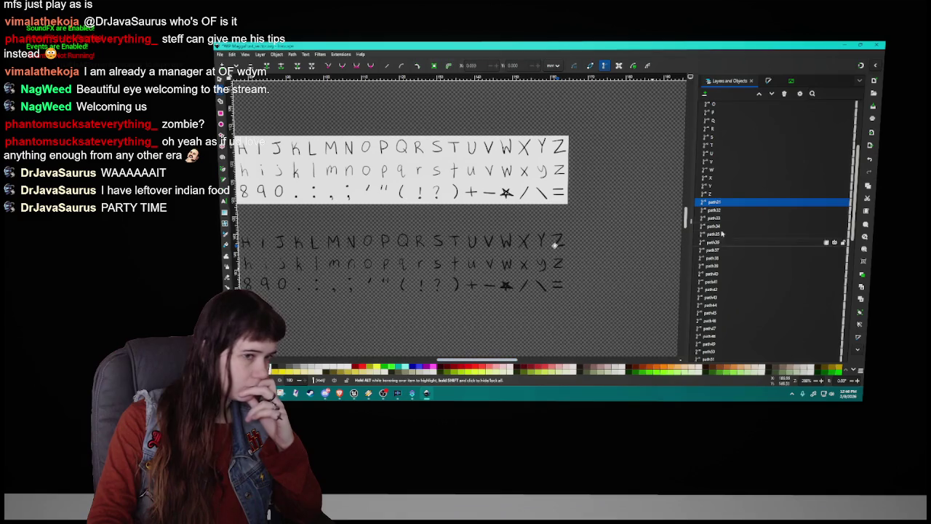
Name the lowercase a path 'a'.
left_click(722, 210)
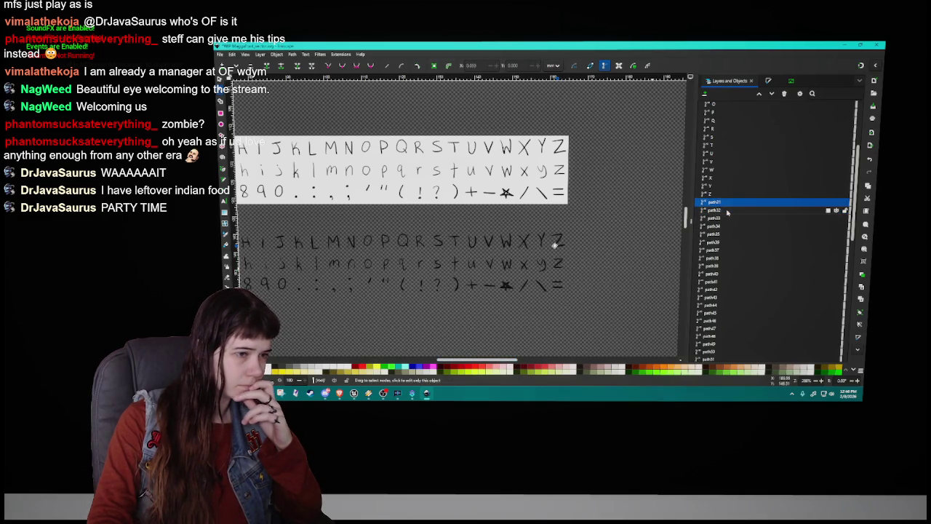
left_click_drag(472, 362, 444, 362)
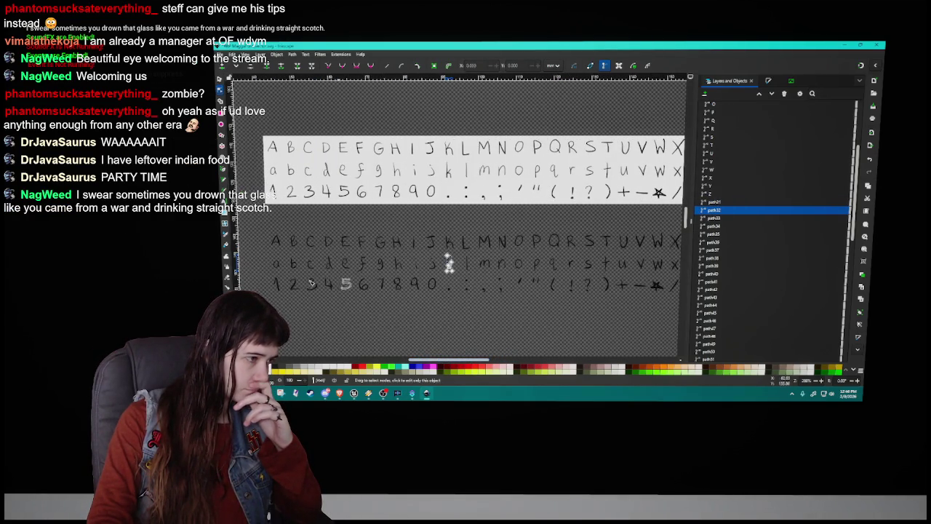
left_click(277, 265)
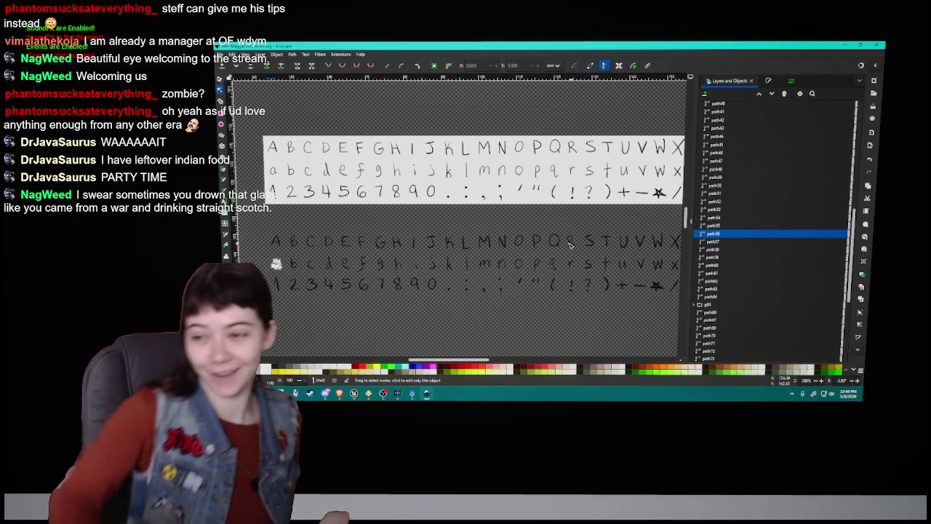
mouse_move(757, 233)
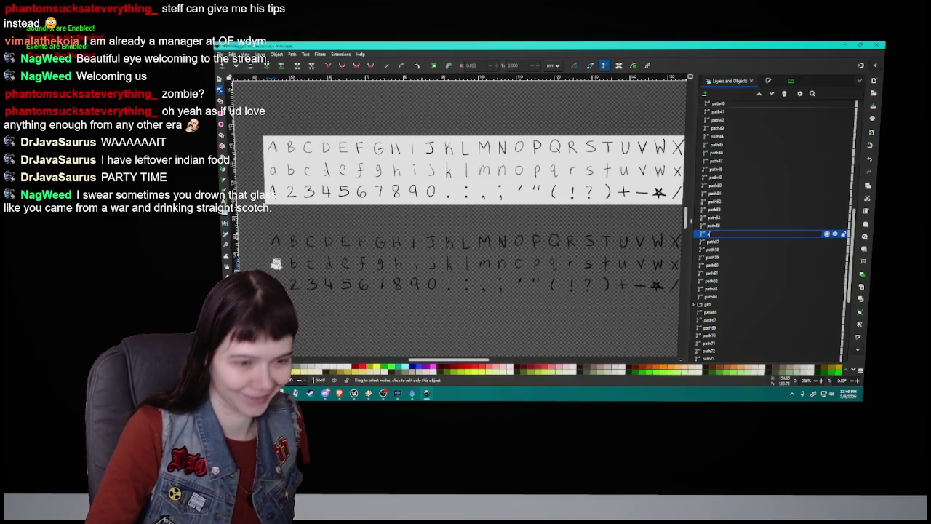
key("Return")
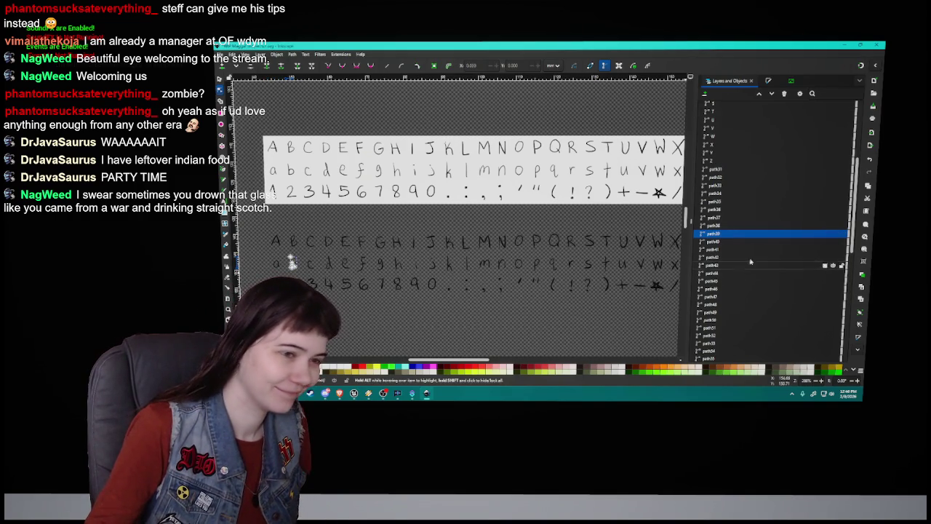
double_click(726, 233)
type("a")
key("Return")
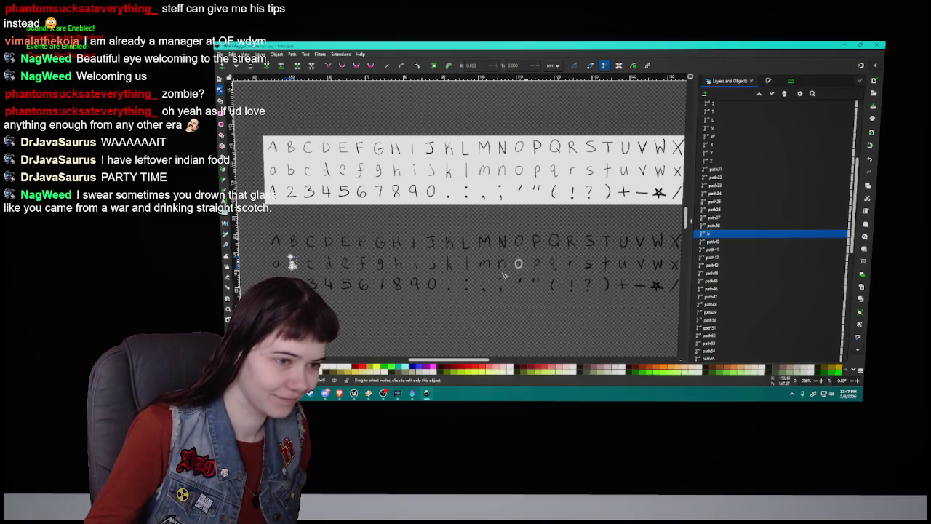
Name the lowercase b path 'b' and the g path 'g'.
left_click(310, 264)
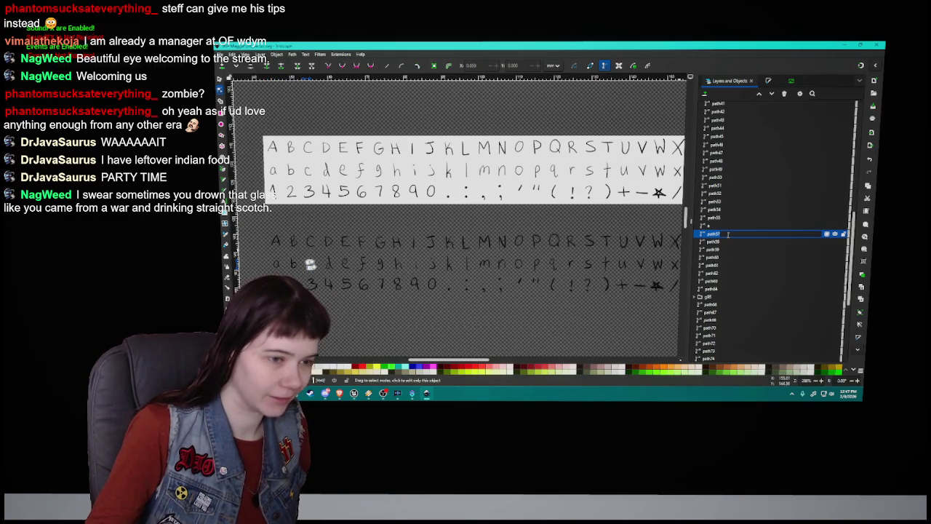
type("b")
key("Return")
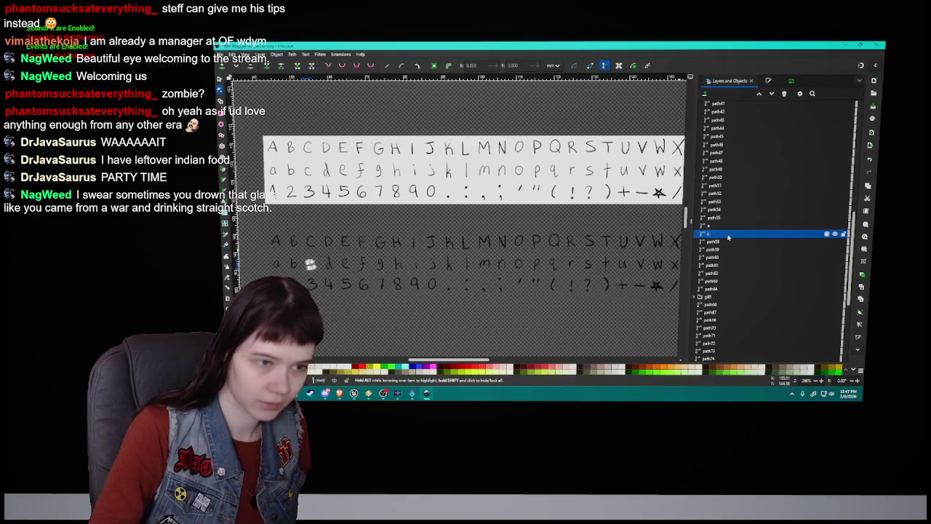
left_click(357, 264)
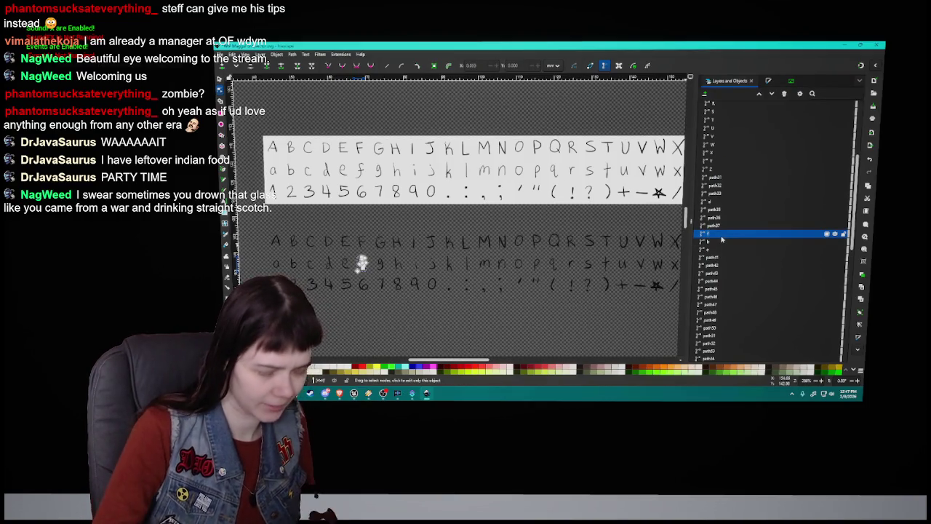
left_click(380, 264)
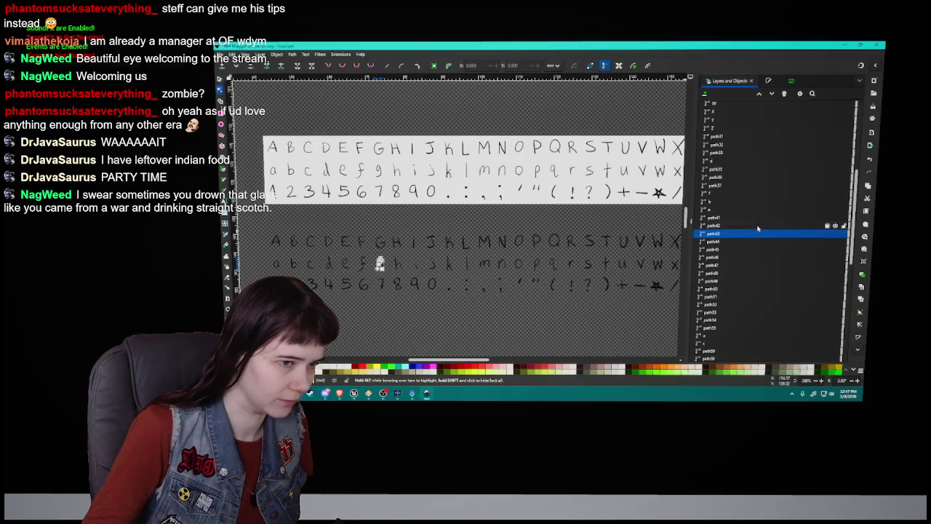
double_click(722, 234)
key("Return")
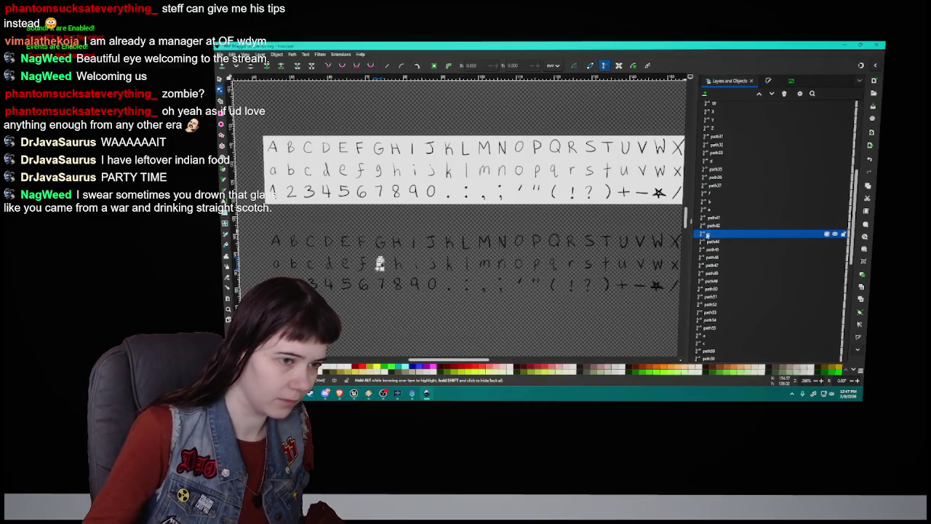
Name the lowercase h and i paths 'h' and 'i'.
left_click(397, 263)
double_click(722, 234)
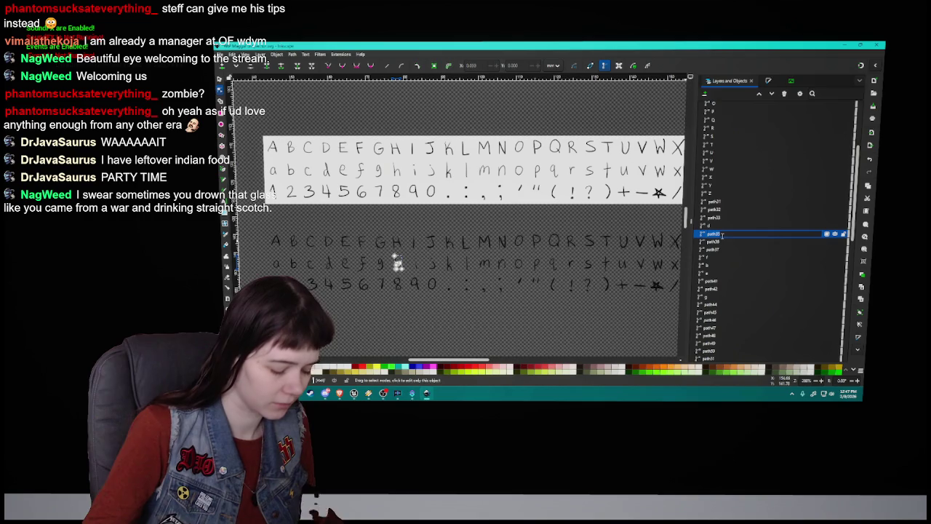
type("h")
key("Return")
left_click(416, 265)
key("Return")
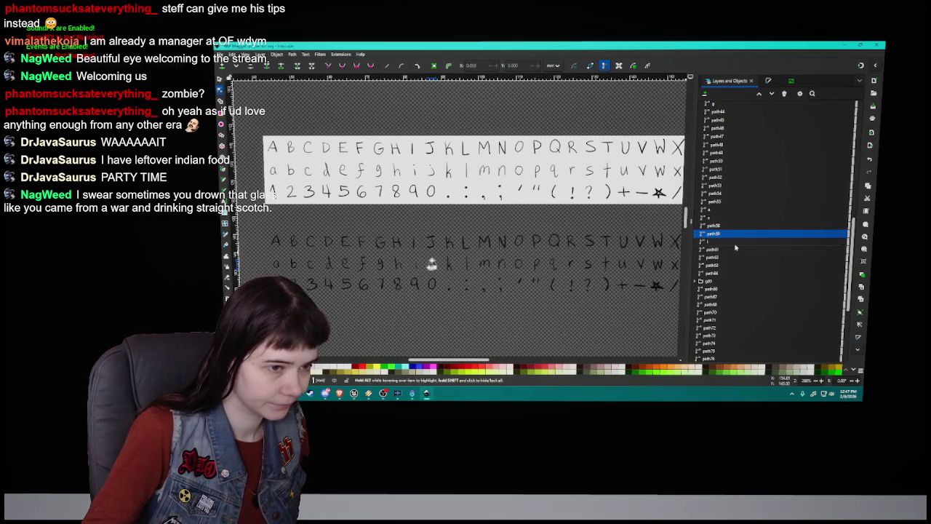
Use Exit Group on the j path's row to select the lowercase j's whole group.
scroll(432, 264, "up", 5)
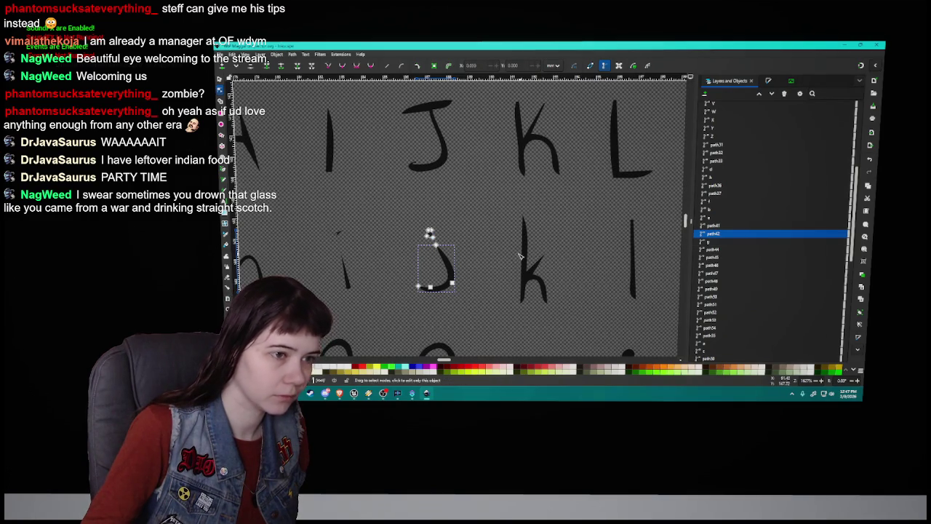
scroll(719, 179, "down", 3)
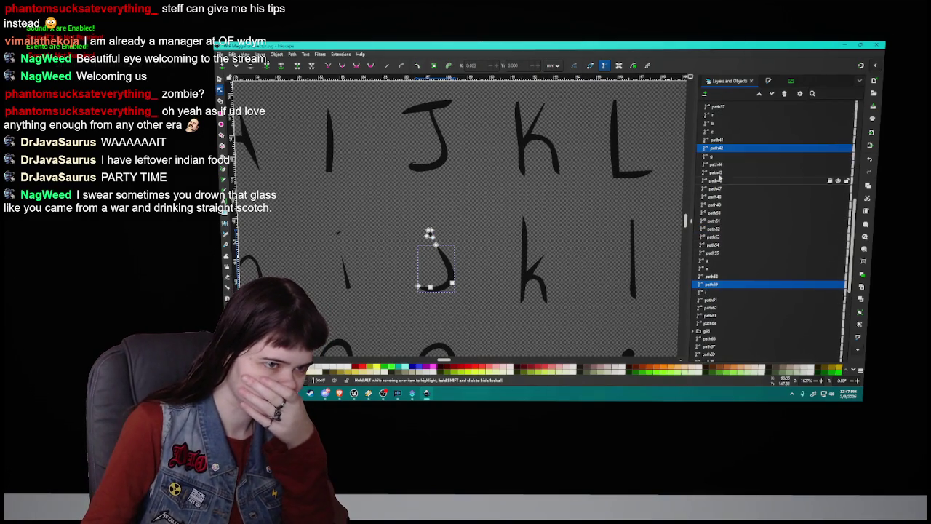
right_click(722, 149)
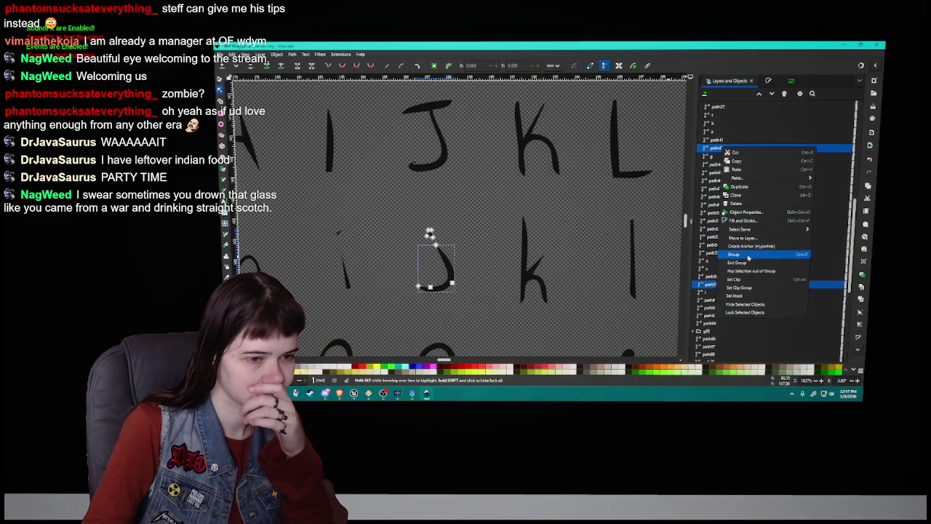
left_click(749, 263)
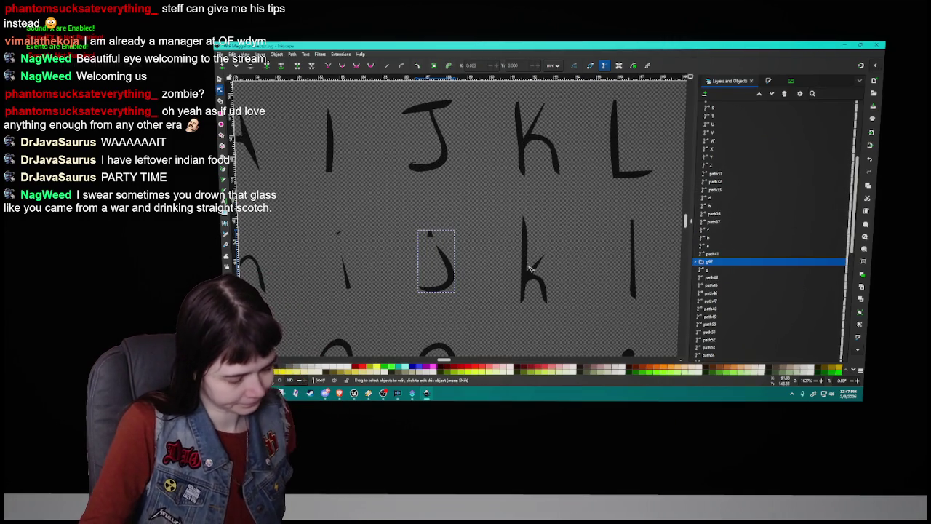
scroll(530, 269, "down", 2, "ctrl")
scroll(530, 269, "down", 1, "ctrl")
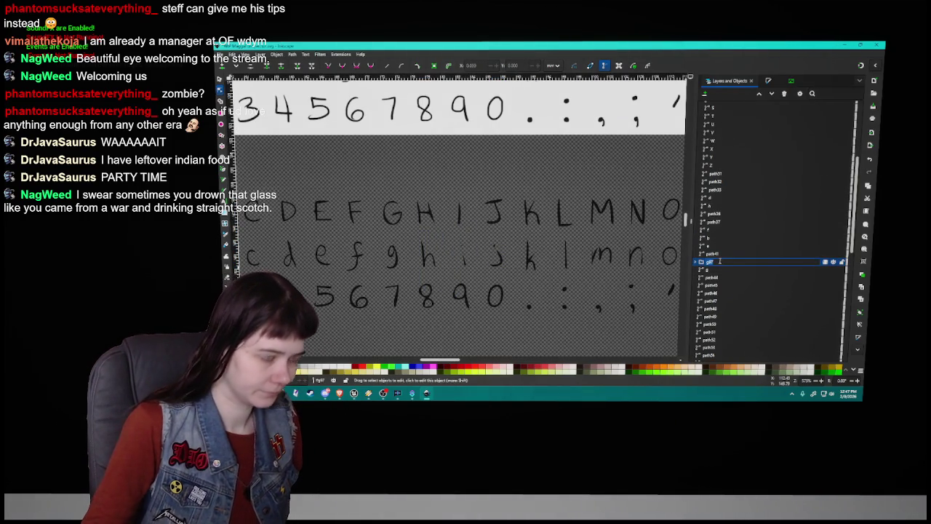
left_click(529, 254)
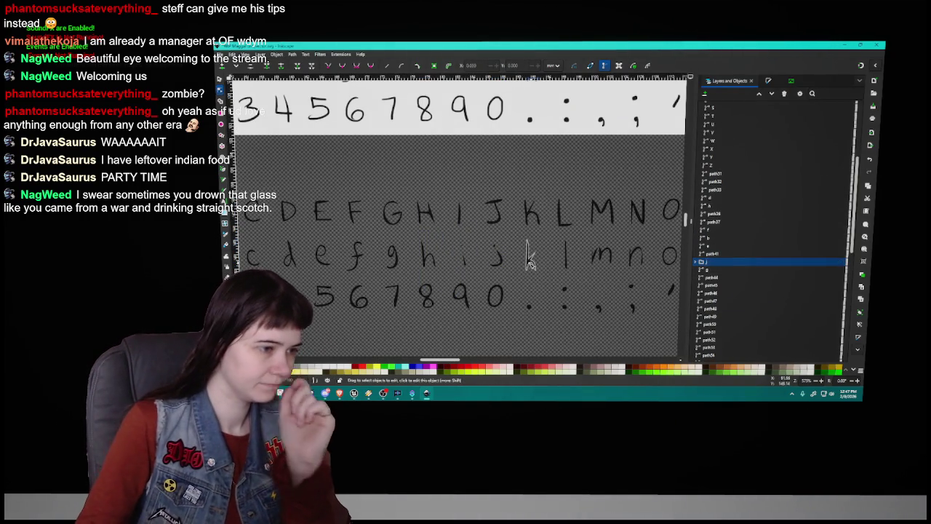
Find the traced lowercase k path in the objects list and rename it 'k'.
scroll(530, 254, "right", 2)
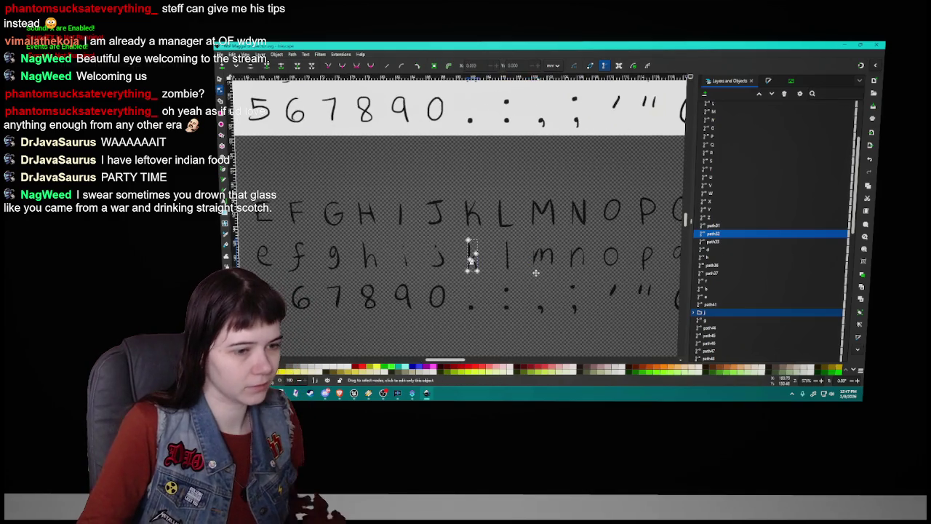
left_click(507, 256)
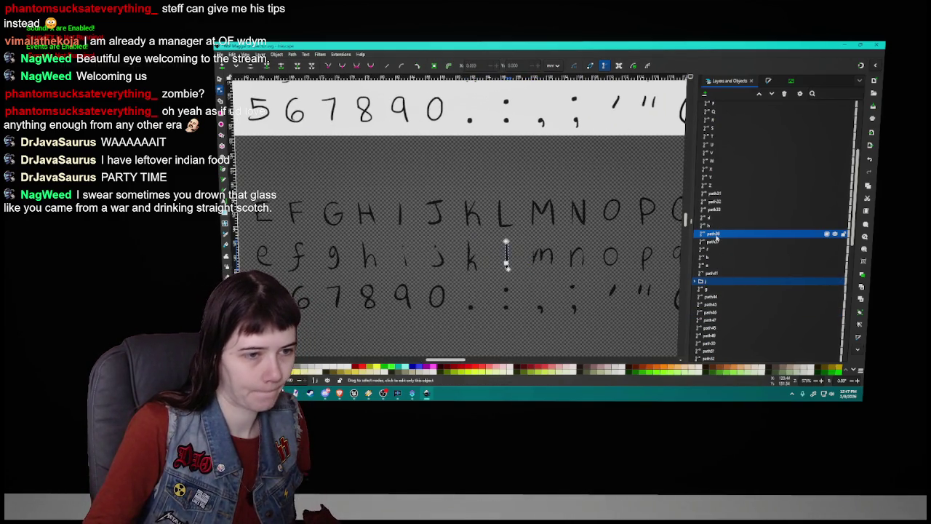
left_click(542, 256)
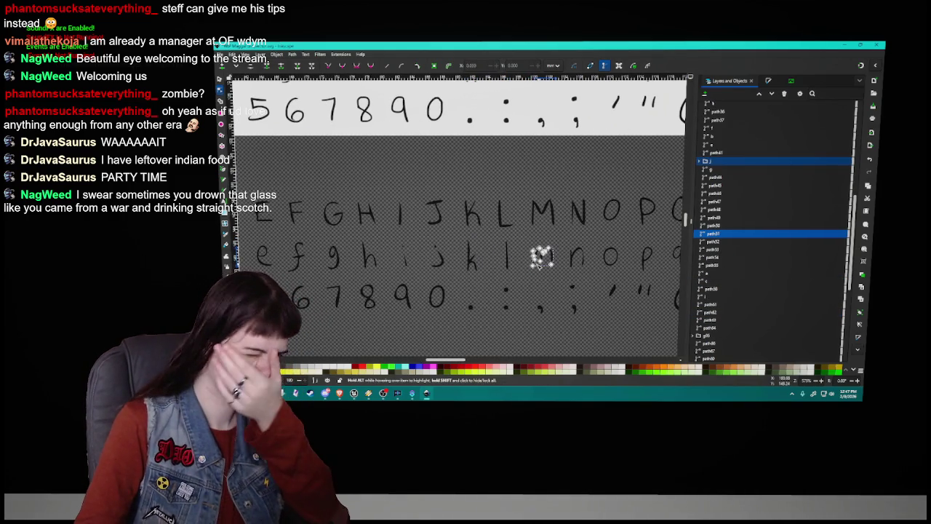
left_click(712, 160)
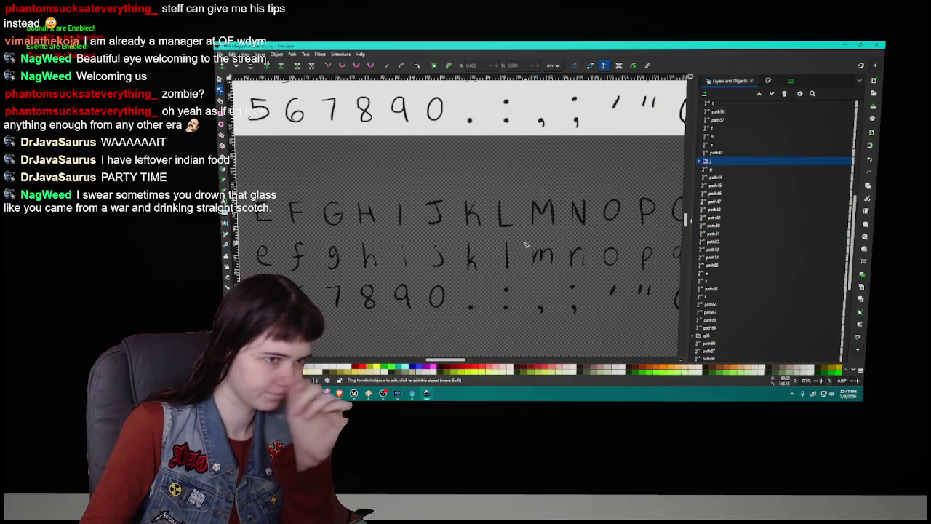
left_click(720, 169, "shift")
scroll(722, 264, "up", 5)
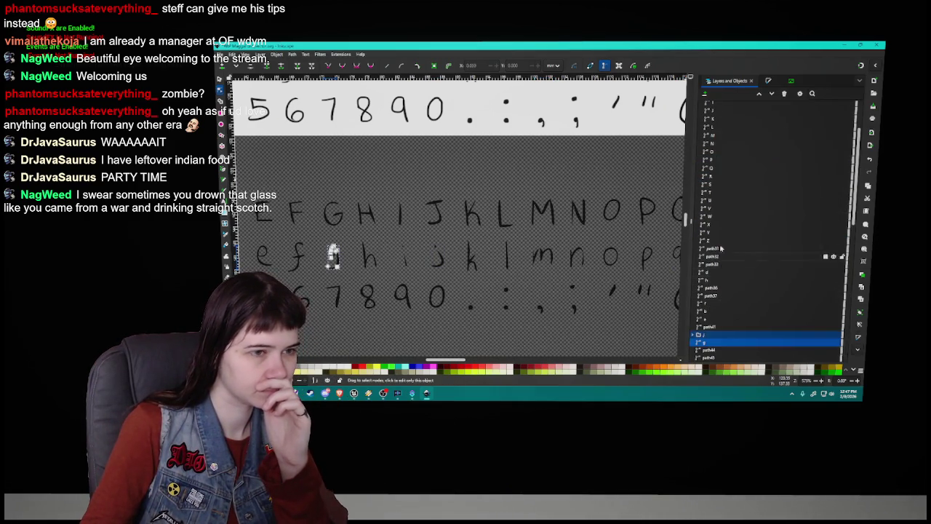
scroll(722, 265, "down", 5)
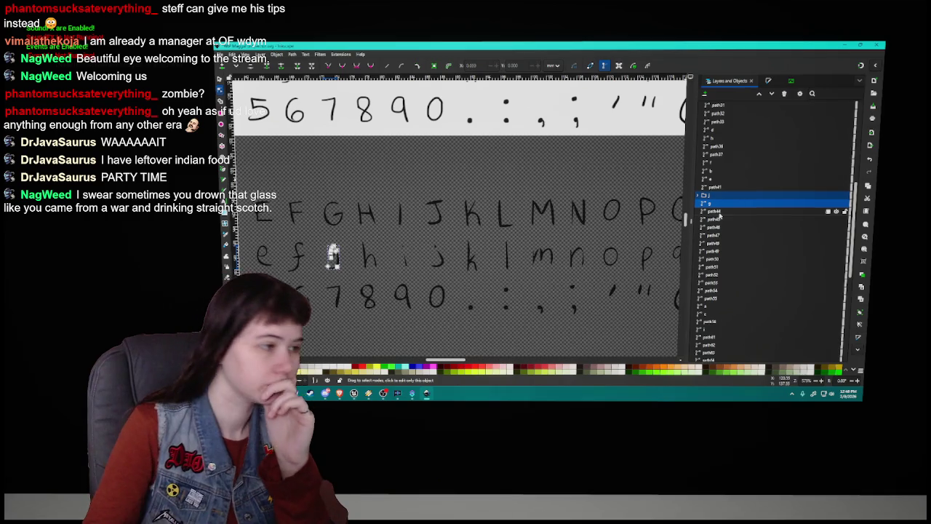
left_click(721, 234)
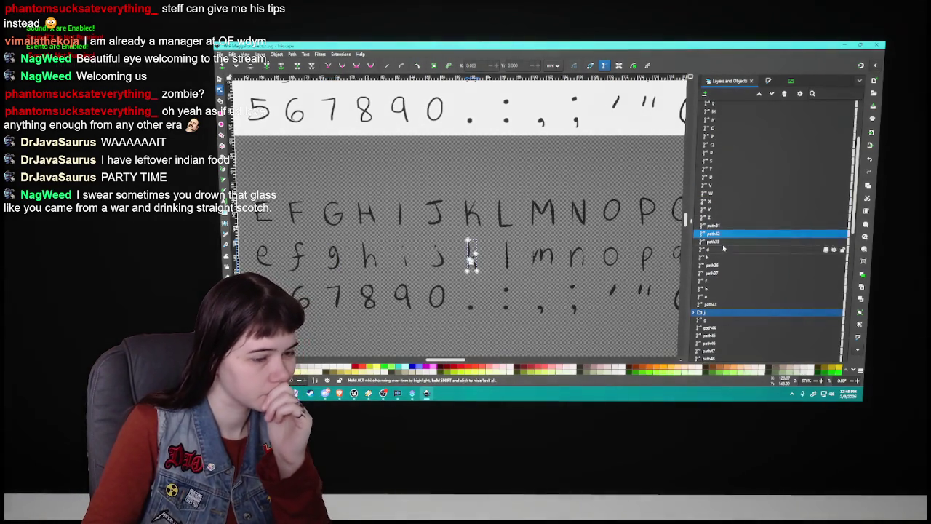
double_click(728, 234)
type("k")
key("Return")
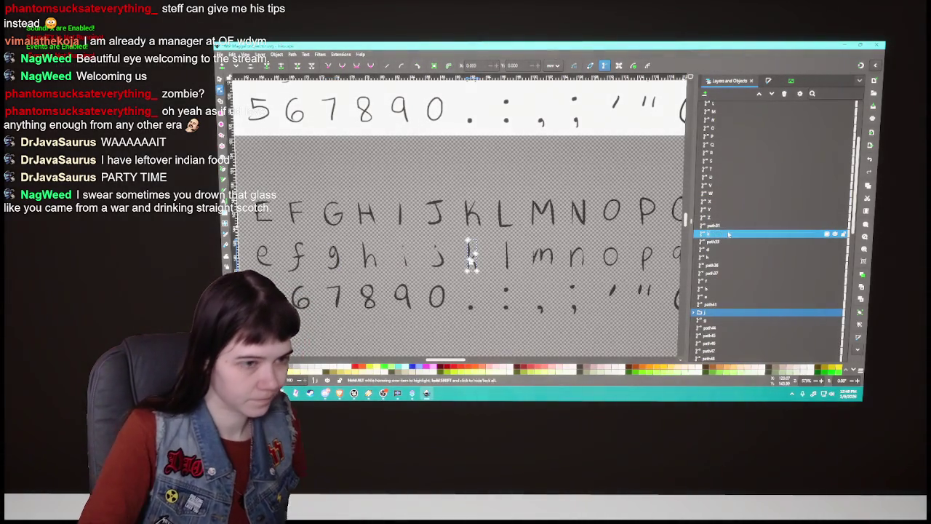
Rename the traced lowercase m path to 'm' in the objects list.
scroll(558, 272, "down", 1, "ctrl")
scroll(459, 363, "right", 1)
scroll(460, 316, "right", 2)
left_click(451, 262)
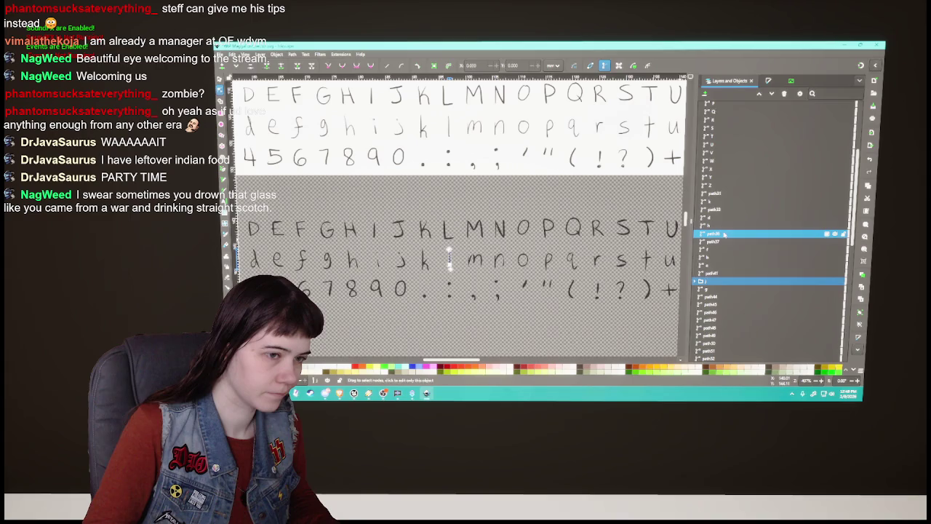
left_click(473, 260)
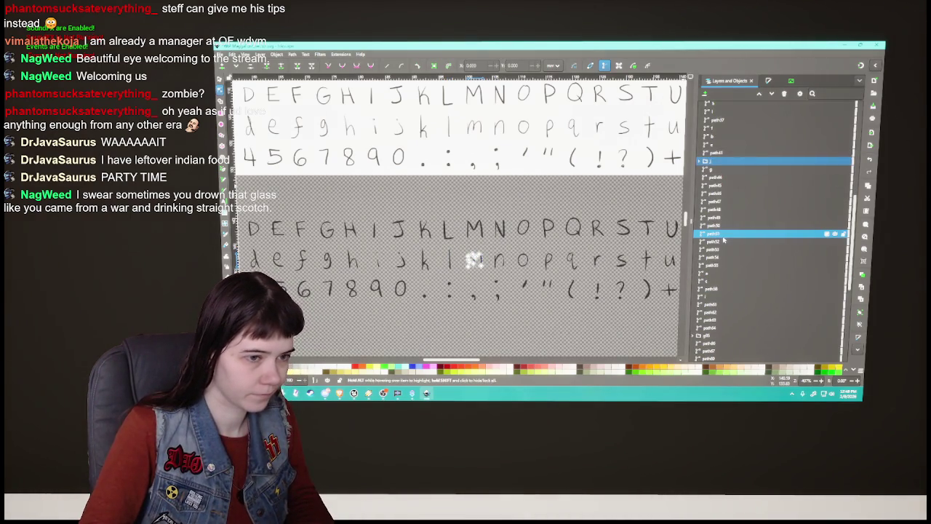
double_click(724, 233)
type("m")
key("Return")
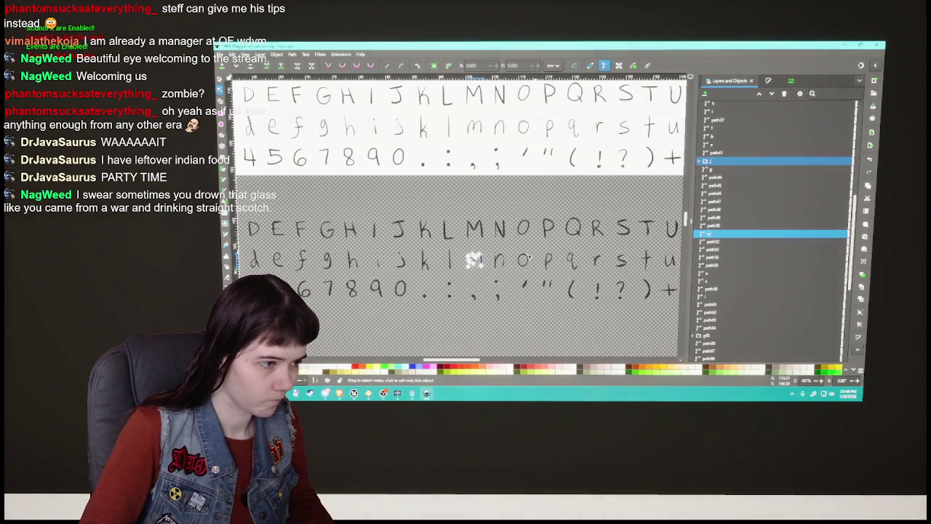
left_click(501, 259)
scroll(487, 261, "up", 5)
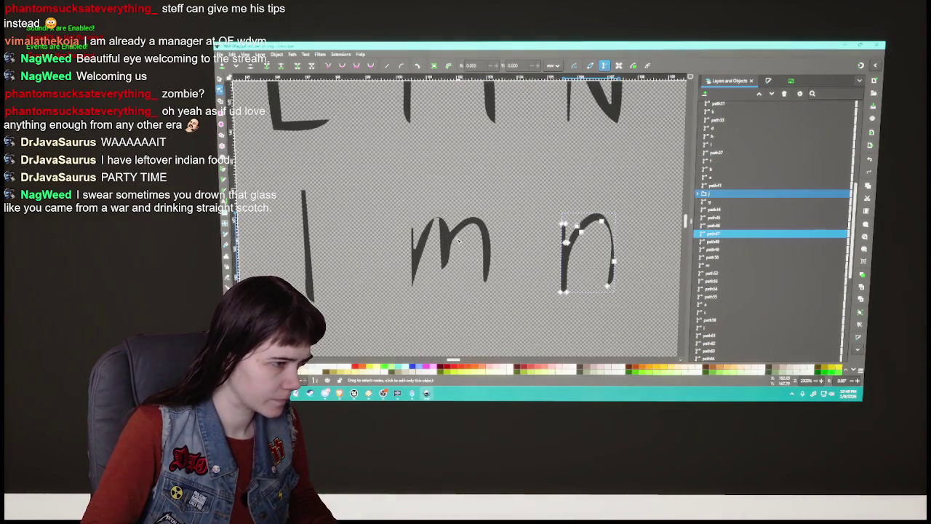
Nudge two top nodes of the lowercase m slightly with the Node tool.
left_click(454, 234)
left_click_drag(439, 226, 440, 230)
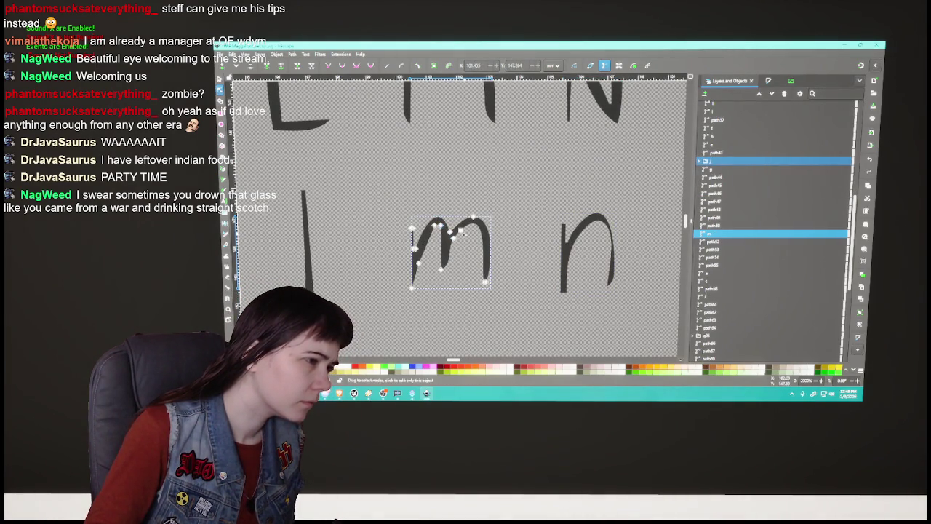
left_click_drag(436, 226, 434, 224)
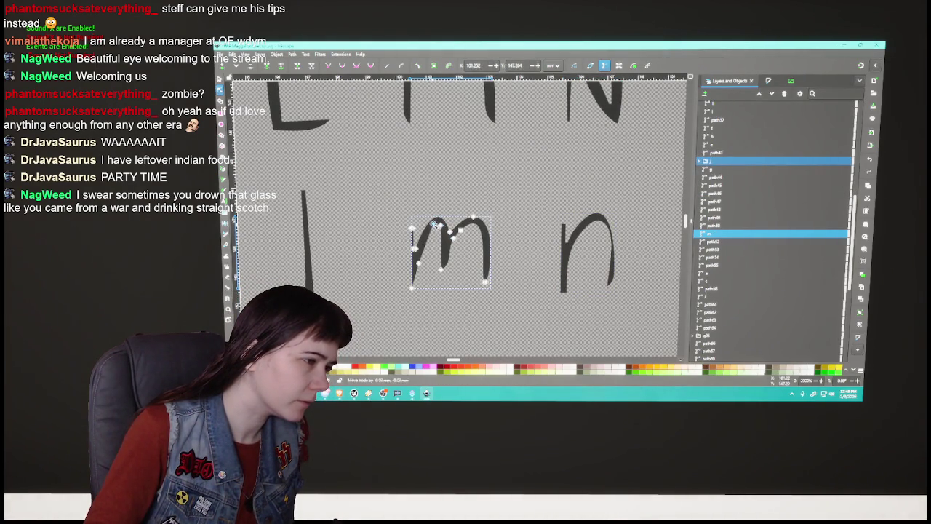
left_click(470, 309)
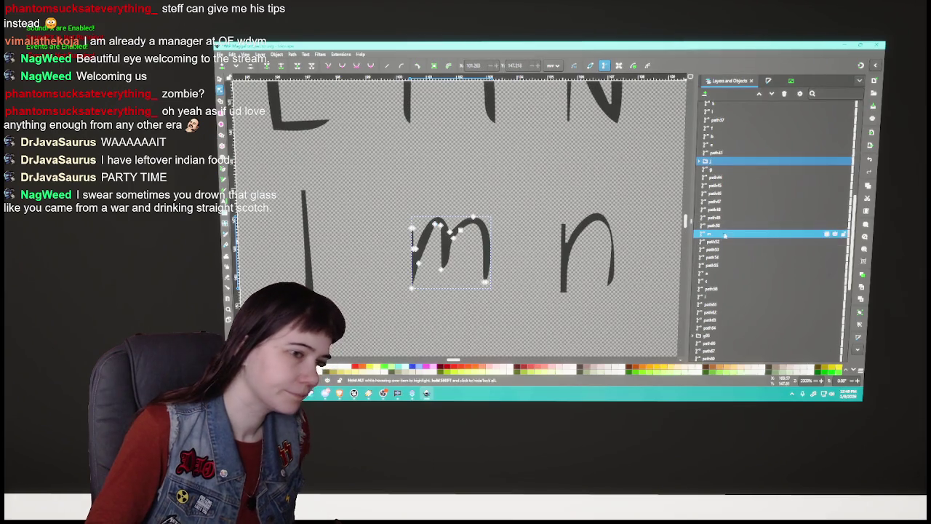
left_click(725, 233)
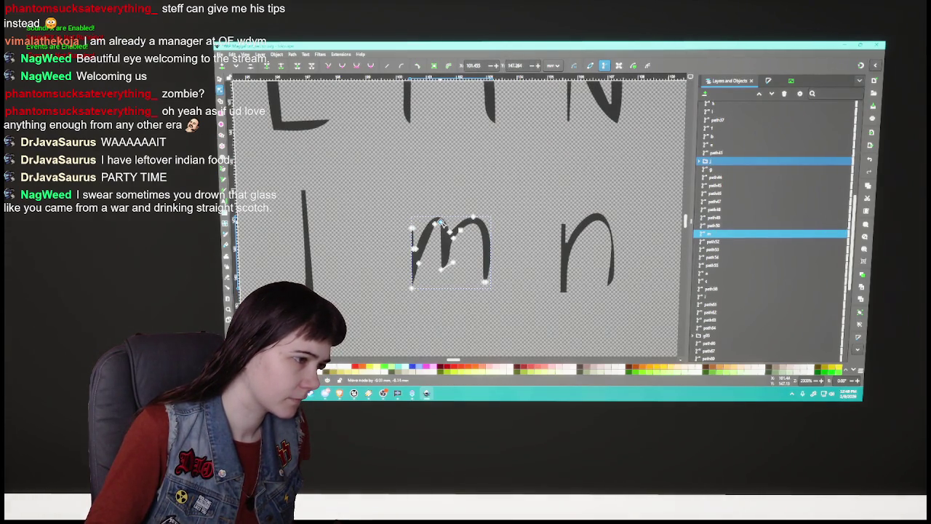
left_click(712, 243)
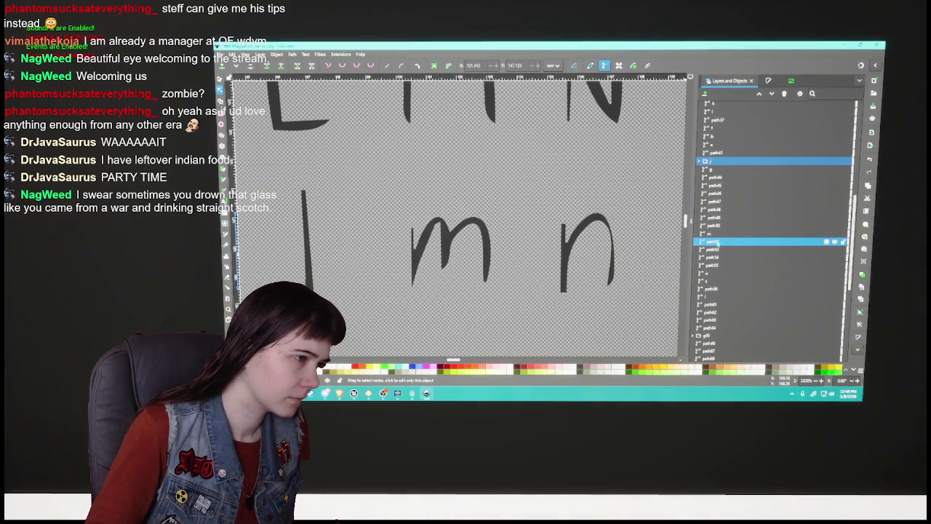
scroll(460, 230, "down", 4)
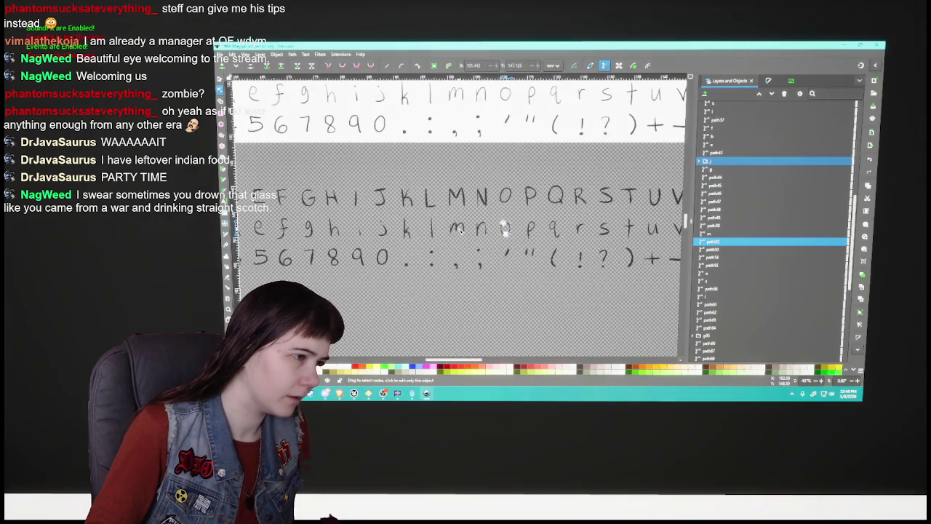
scroll(460, 230, "up", 3)
scroll(452, 217, "up", 1)
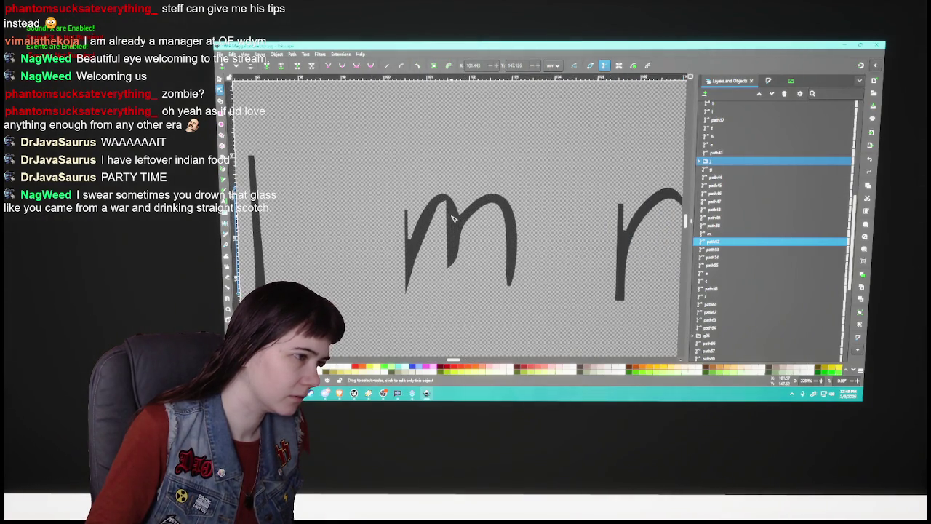
Shift another top node of the m to even its shape, then deselect it.
left_click(453, 217)
left_click_drag(444, 201, 445, 204)
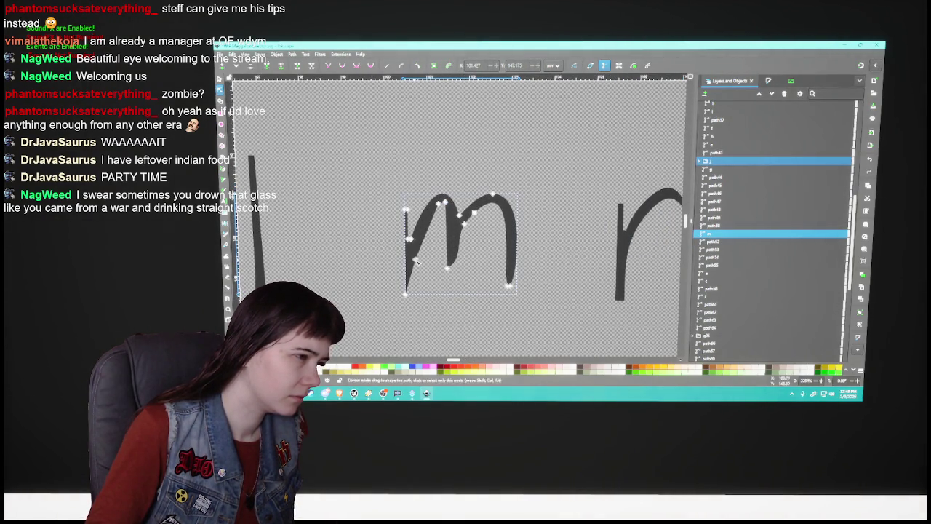
scroll(445, 204, "up", 1)
scroll(437, 255, "down", 2)
key("Escape")
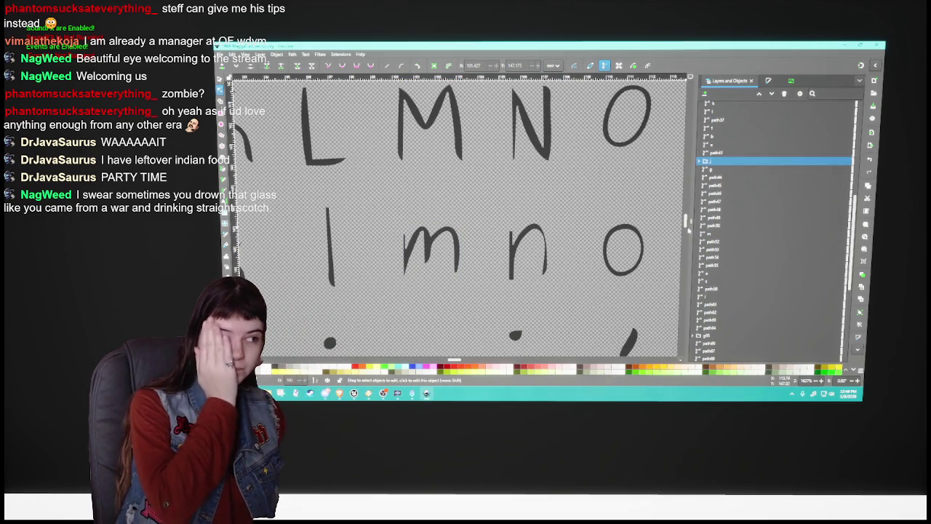
scroll(470, 249, "up", 2)
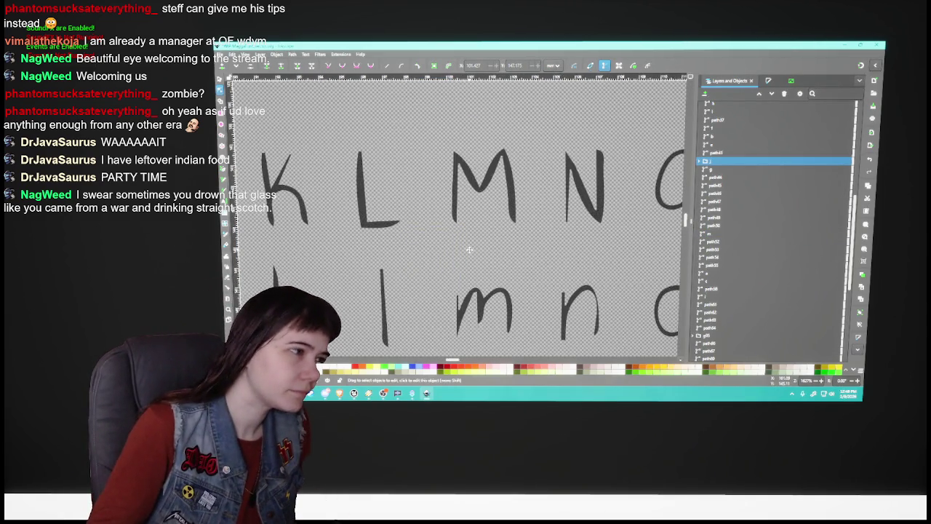
Rename the traced lowercase n path to 'n' in the objects list.
scroll(639, 244, "left", 6)
scroll(537, 324, "down", 3)
scroll(526, 308, "down", 3)
scroll(509, 240, "right", 3)
scroll(470, 220, "right", 2)
scroll(469, 219, "up", 1)
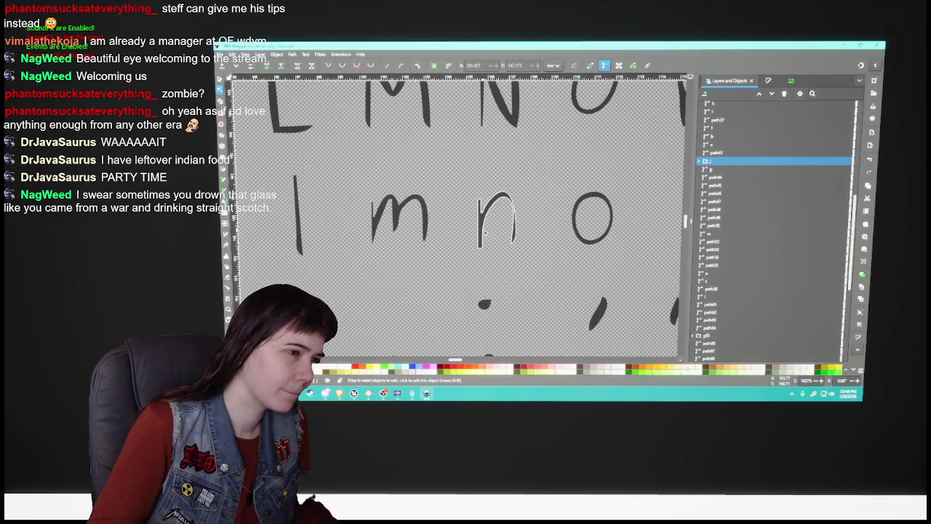
left_click(496, 218)
left_click(426, 222)
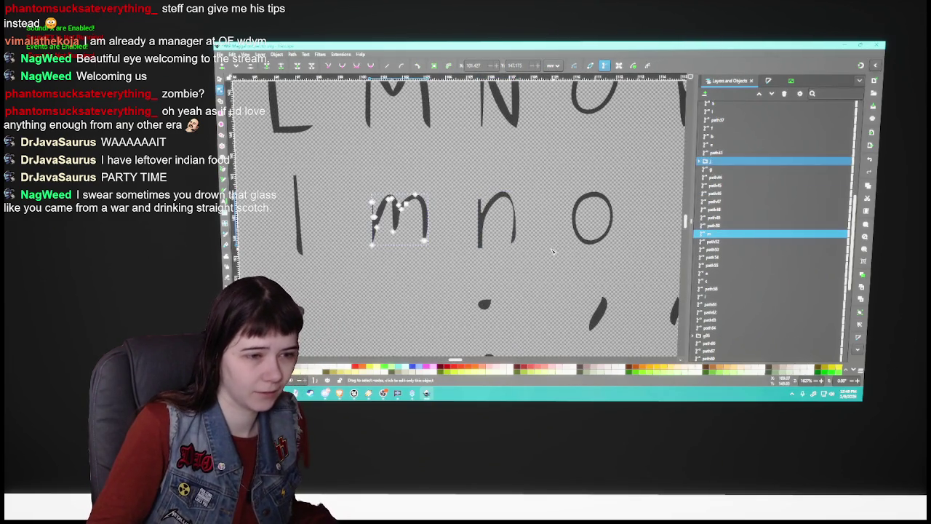
scroll(553, 251, "down", 2)
left_click(524, 234)
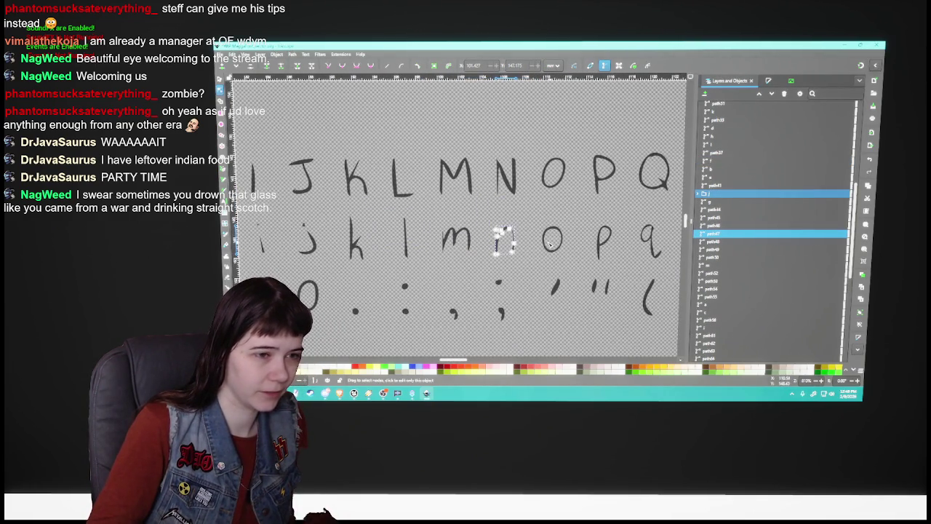
double_click(722, 234)
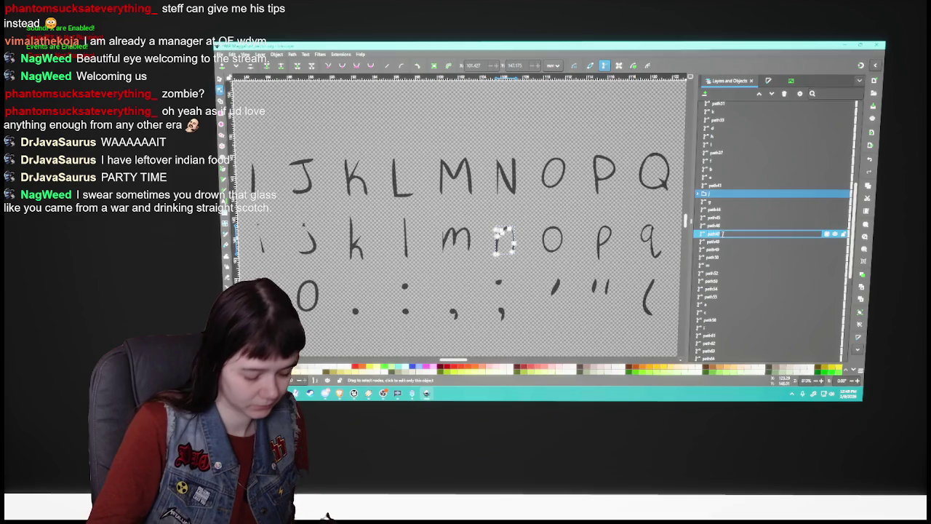
key("Return")
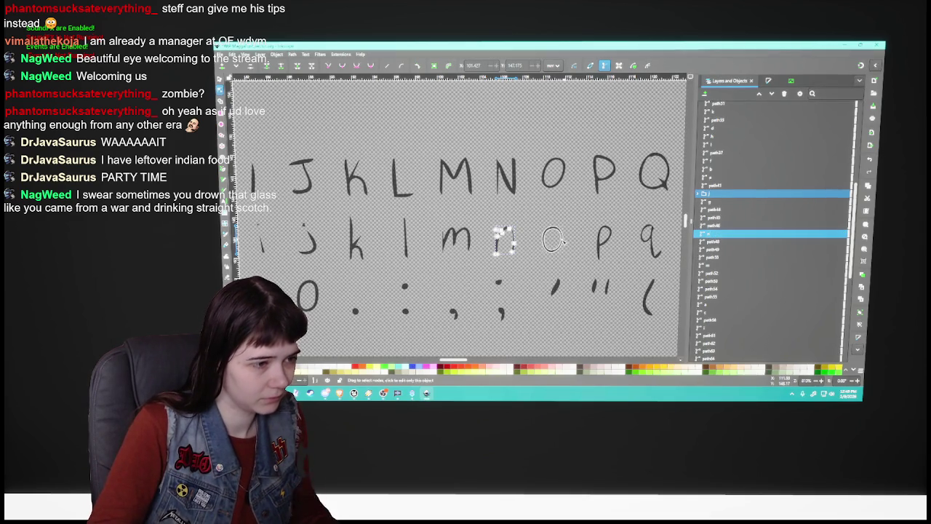
Leave Inkscape and show the desktop with Super+D.
left_click(562, 242)
scroll(557, 243, "down", 2, "ctrl")
scroll(545, 246, "down", 2, "ctrl")
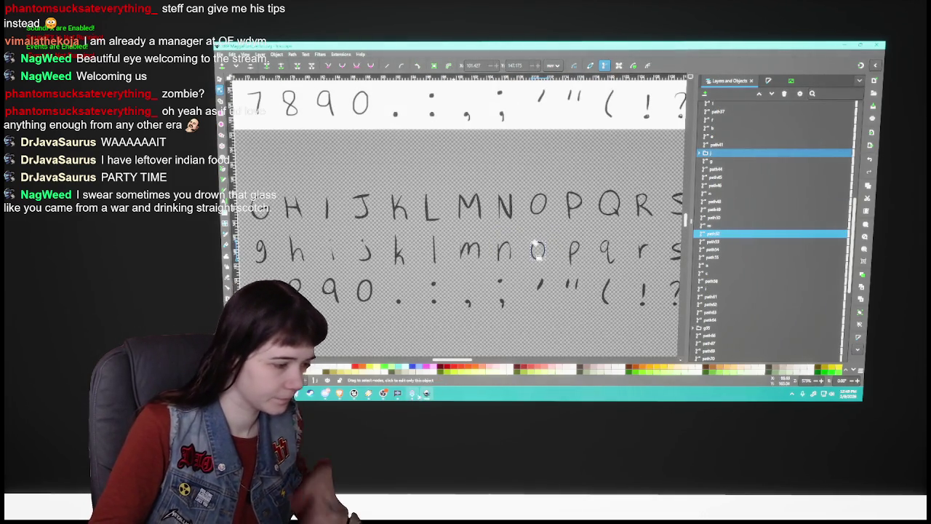
key("super+d")
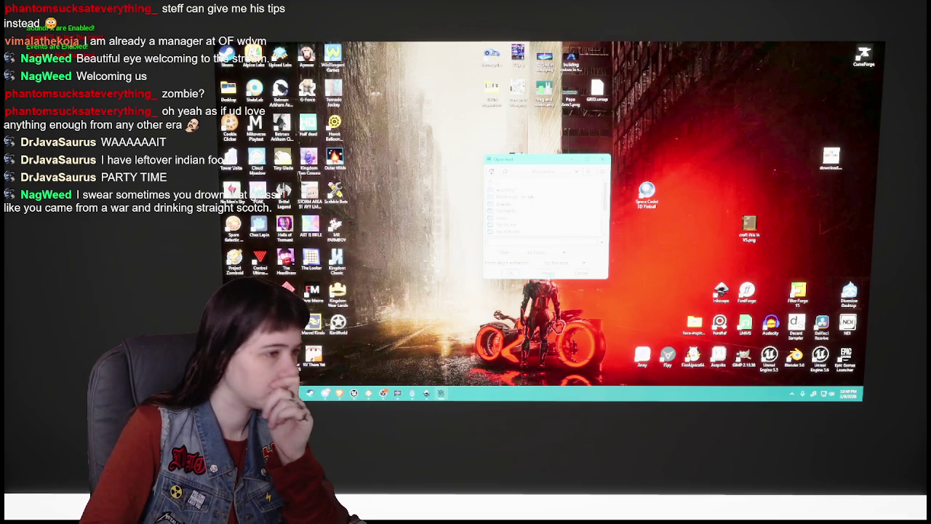
left_click(310, 133)
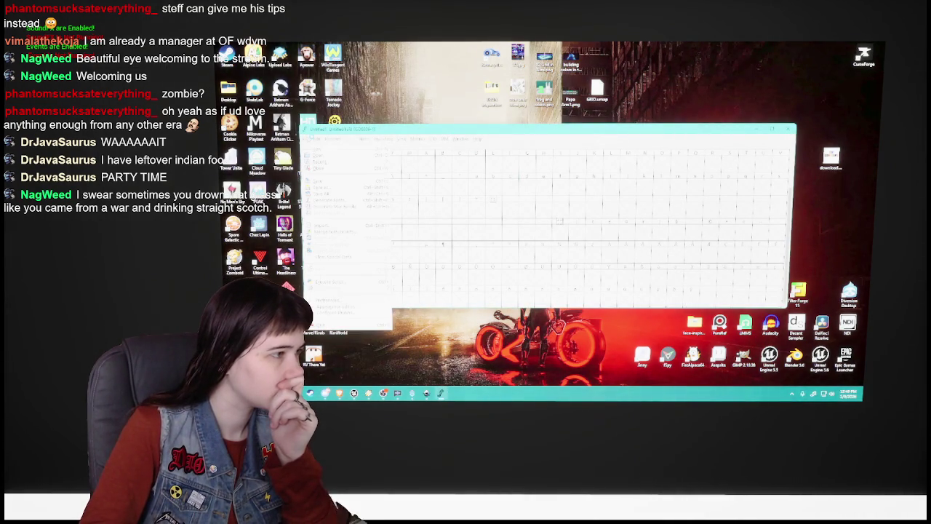
left_click(320, 187)
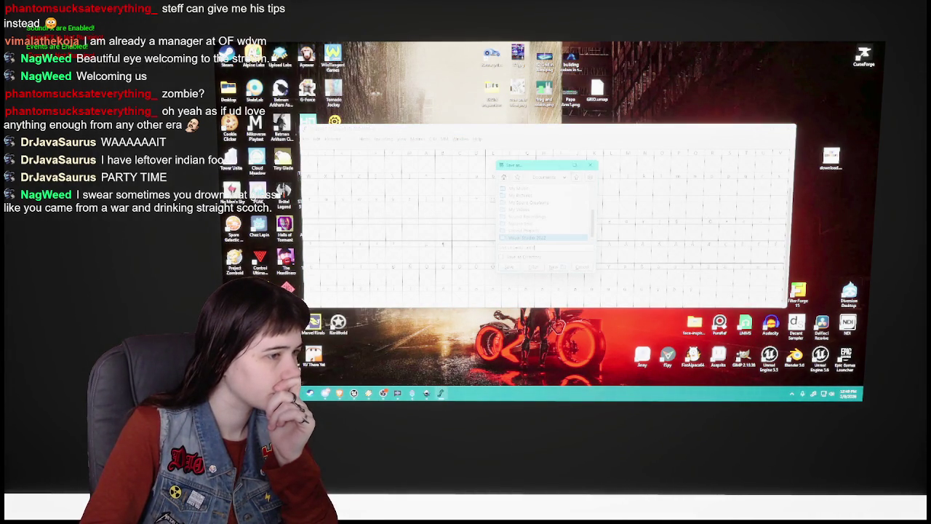
key("Escape")
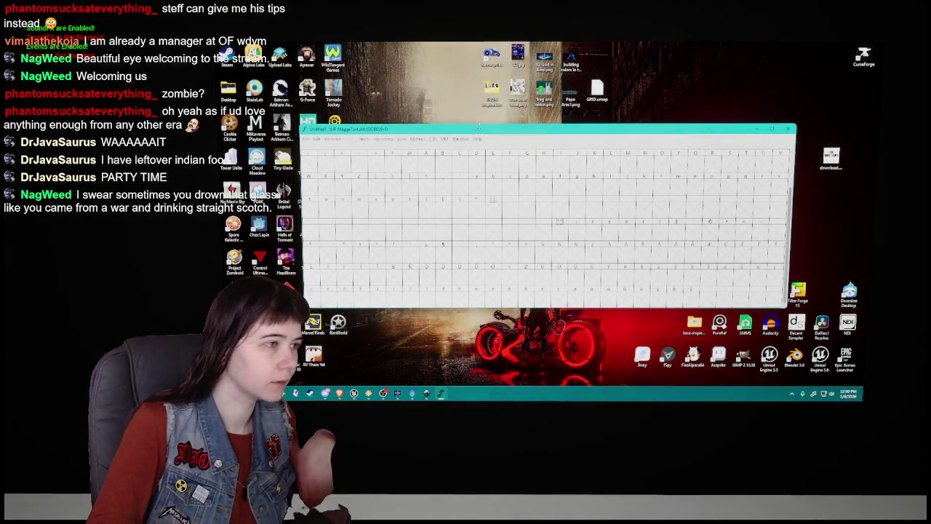
Close the glyph context menu and open Font Information from the Element menu.
left_click(309, 209)
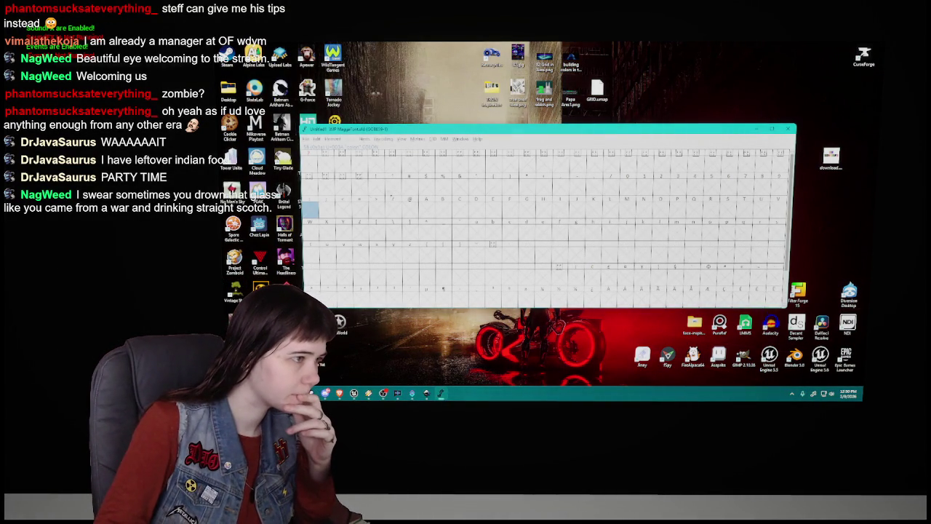
left_click(410, 186)
right_click(410, 188)
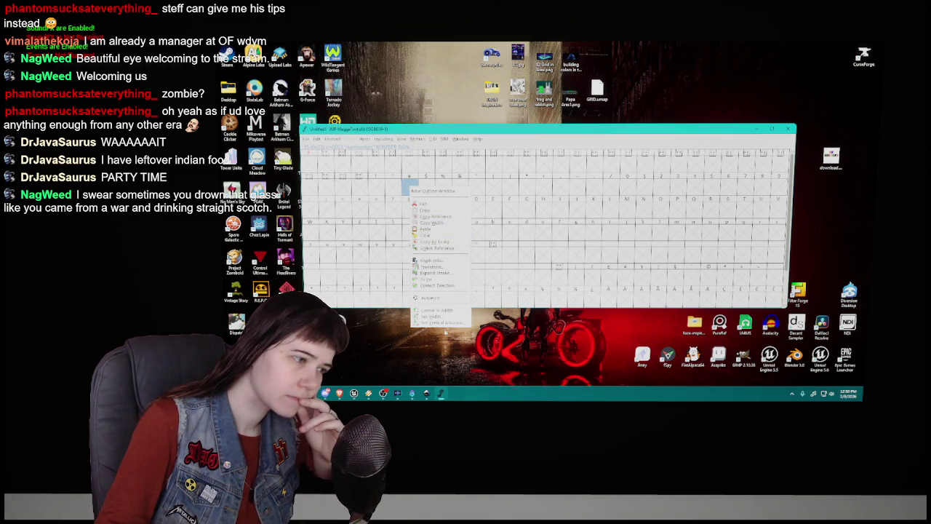
left_click(478, 340)
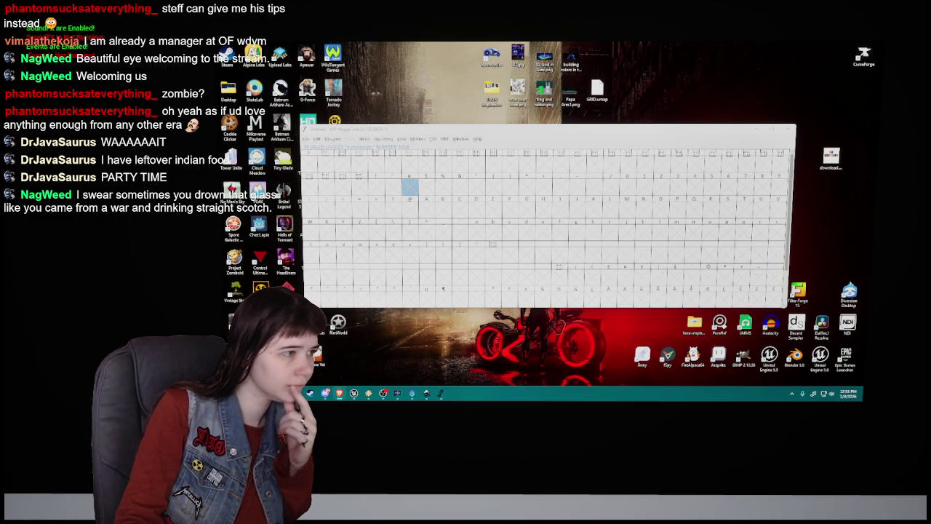
left_click(332, 138)
left_click(342, 149)
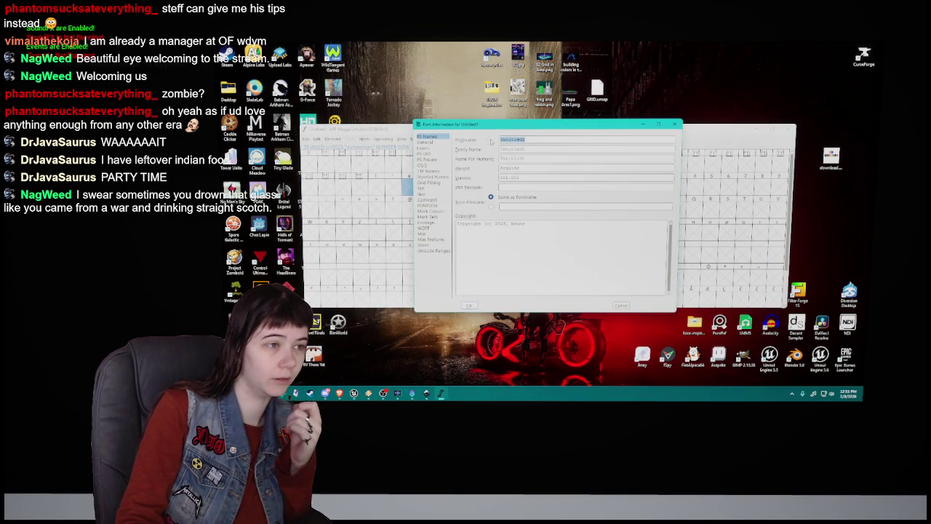
Rename the font to MaggieFont, replace the copyright owner's name, and apply.
key("BackSpace")
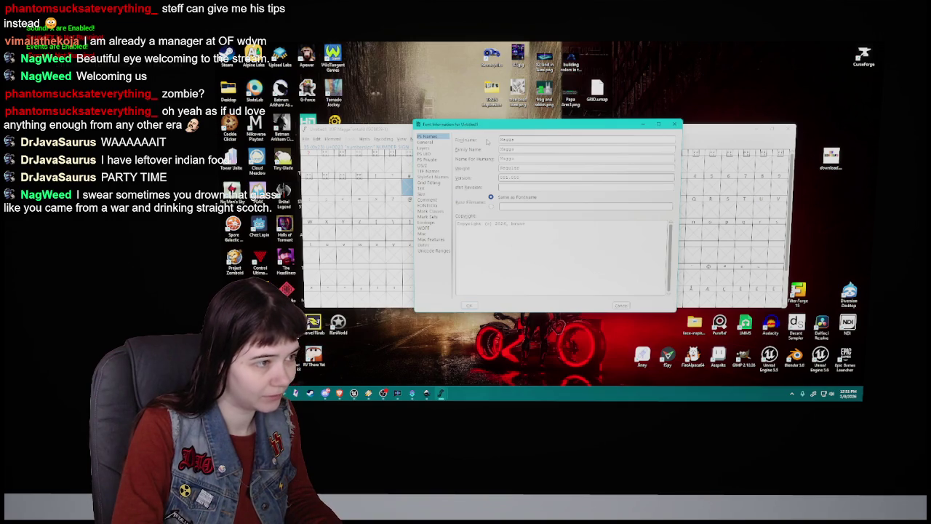
type("aeFont")
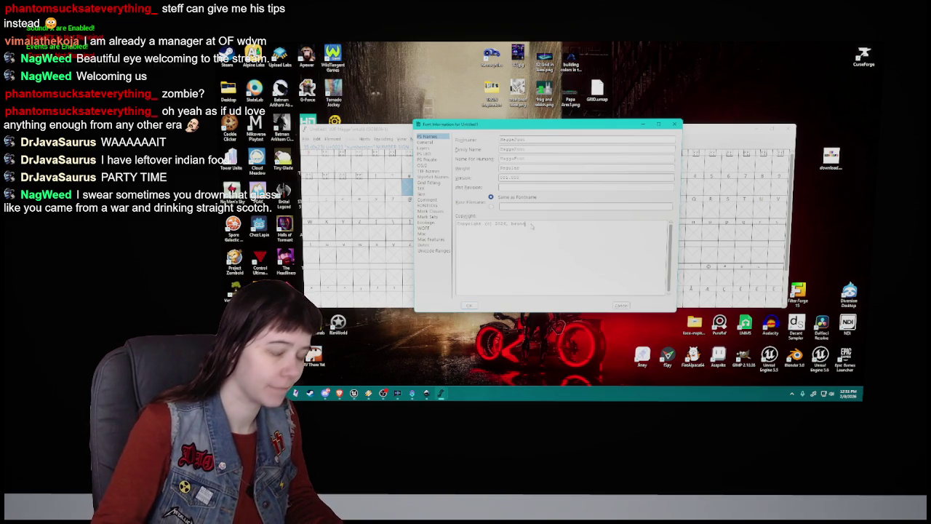
key("BackSpace")
key("BackSpace")
key("BackSpace")
type("Meepstarz")
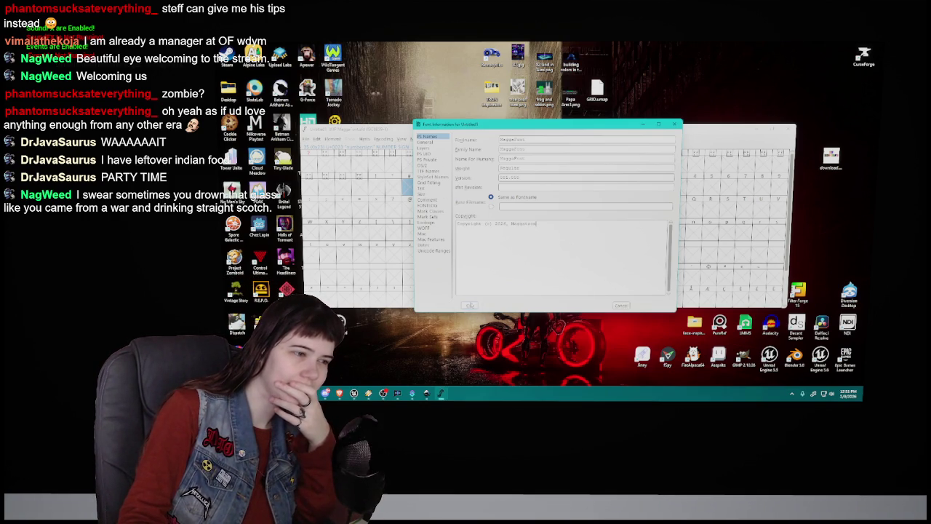
left_click(470, 305)
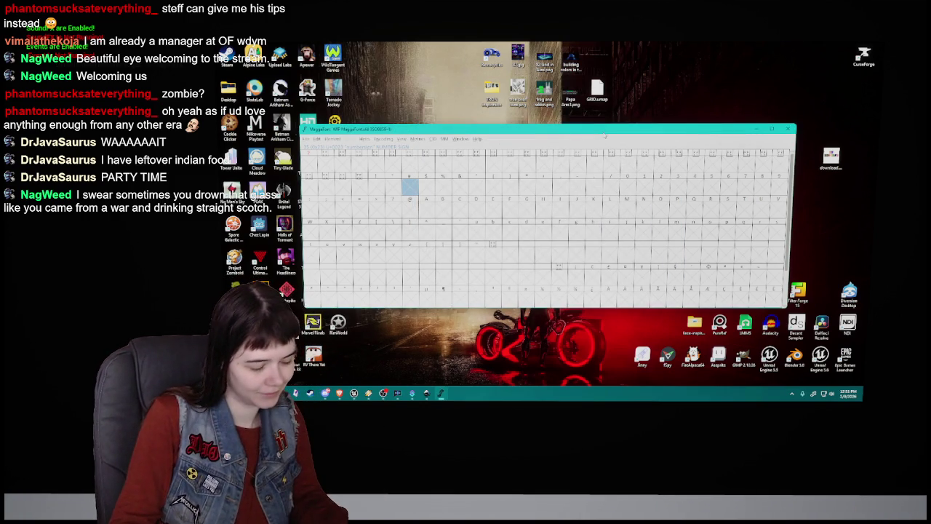
Reopen Font Info to verify the changes, cancel it, and return to Inkscape.
left_click(331, 138)
left_click(364, 149)
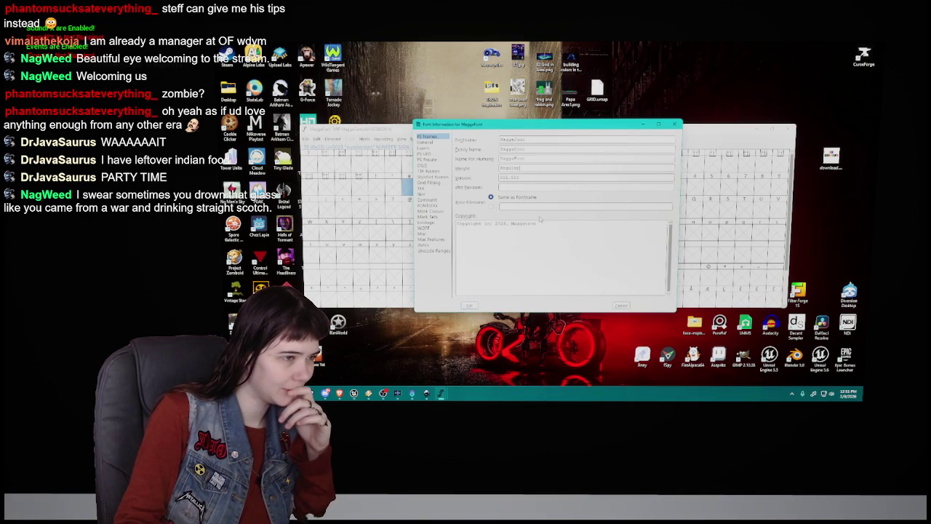
left_click(622, 305)
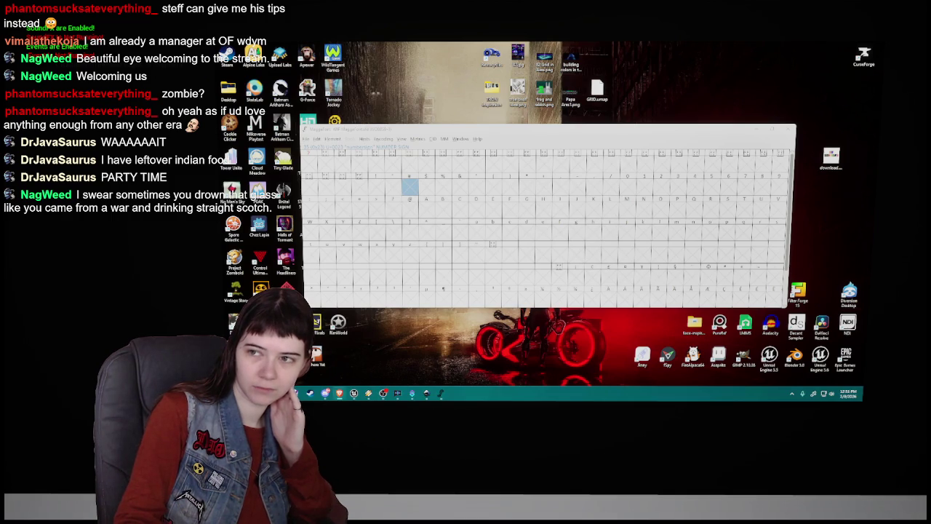
left_click(440, 393)
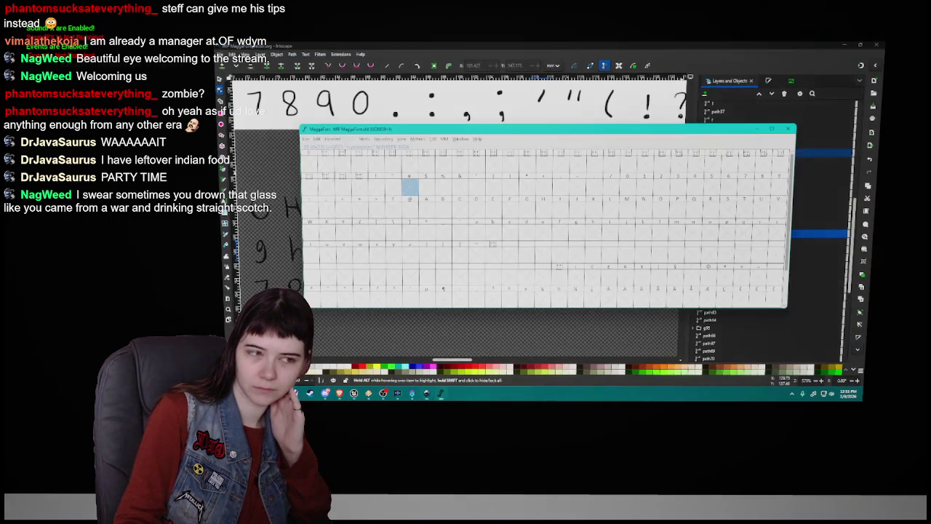
Maximize the FontForge tutorial in Chrome and read its Font creation and Creating a glyph sections.
left_click(339, 393)
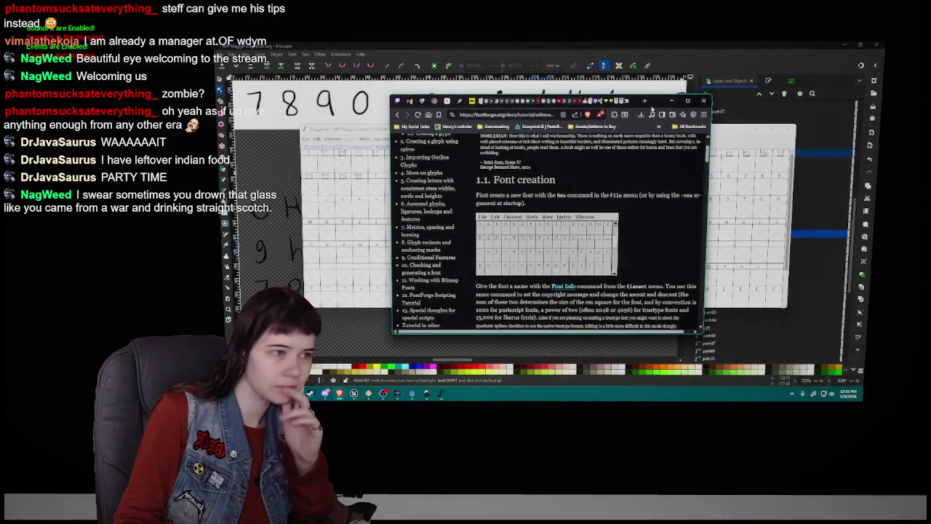
left_click(691, 100)
scroll(630, 232, "down", 1)
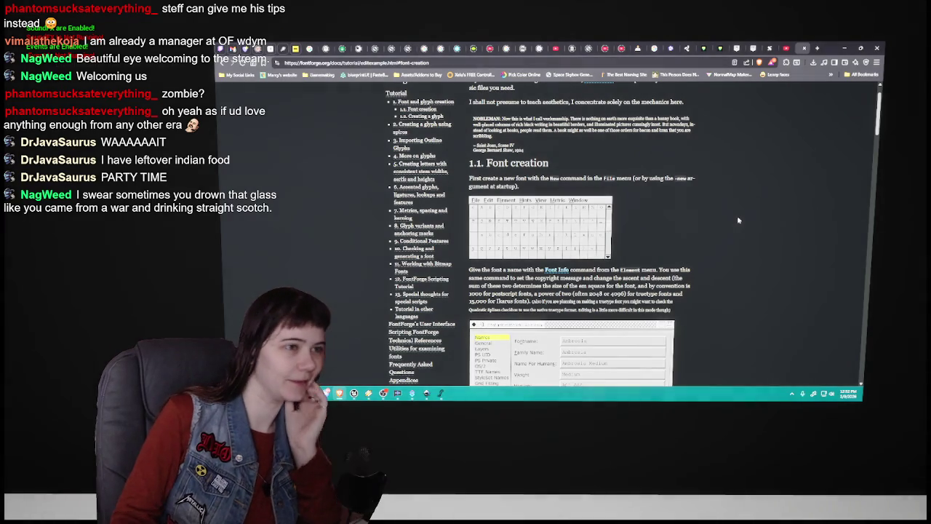
scroll(739, 215, "up", 1)
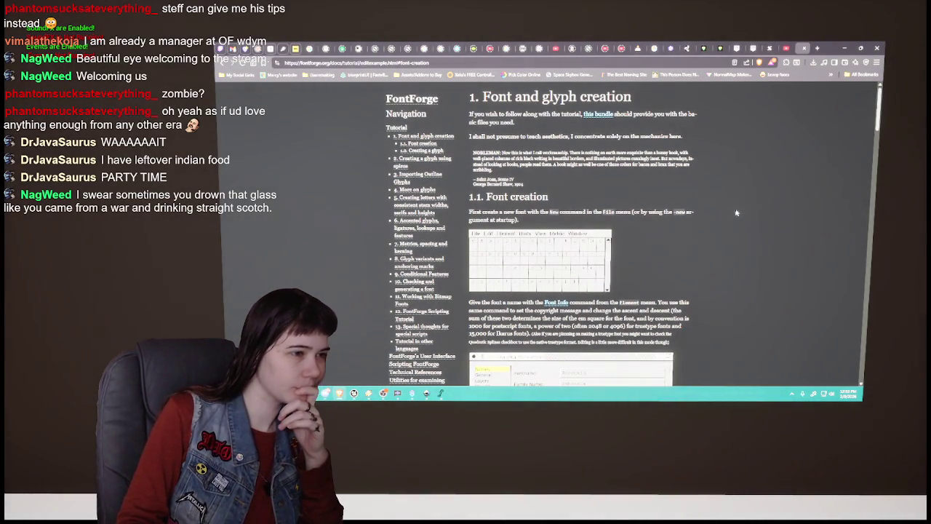
scroll(736, 212, "down", 1)
scroll(736, 212, "down", 3)
scroll(737, 213, "down", 2)
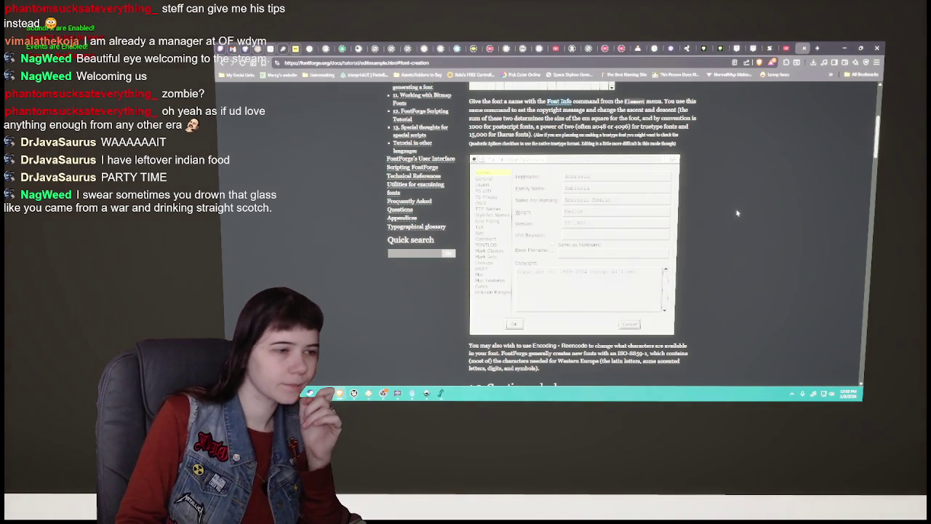
scroll(737, 212, "up", 1)
scroll(737, 213, "up", 2)
scroll(737, 213, "down", 5)
scroll(738, 213, "down", 3)
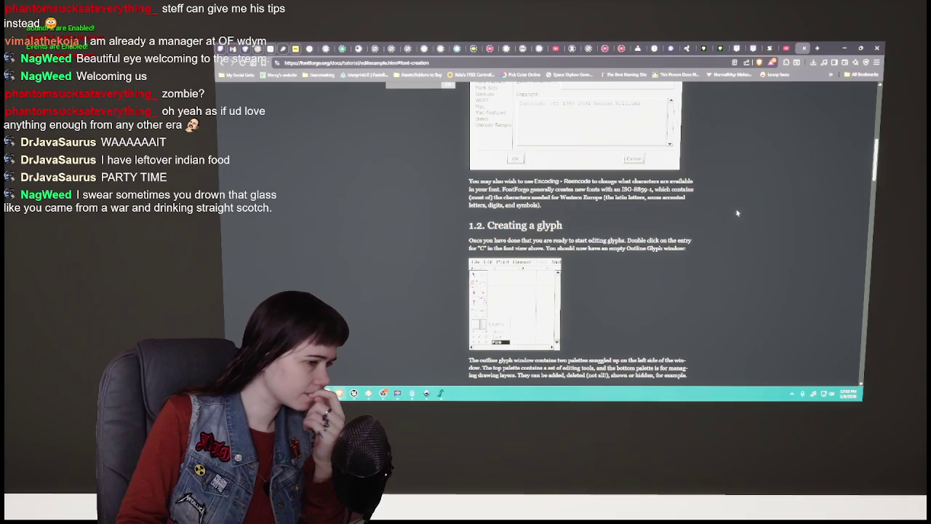
scroll(737, 213, "down", 1)
scroll(738, 213, "down", 1)
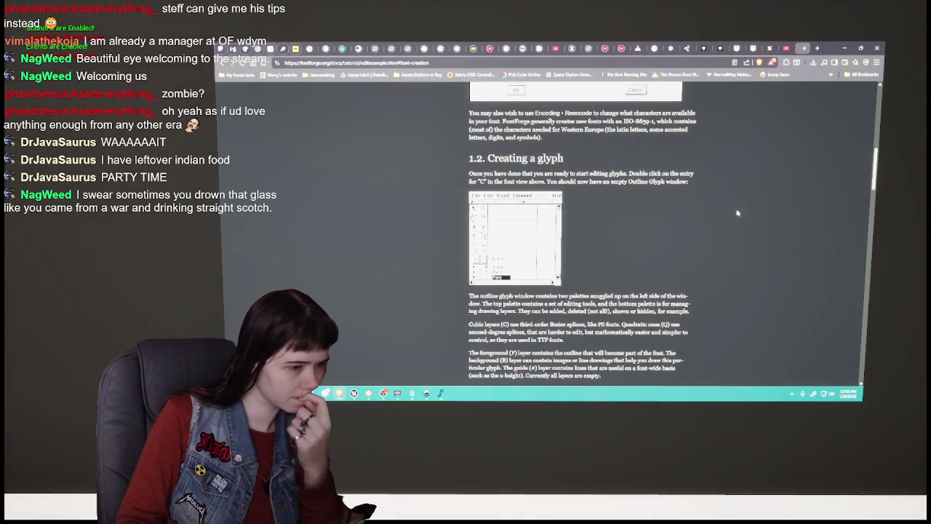
scroll(737, 213, "down", 2)
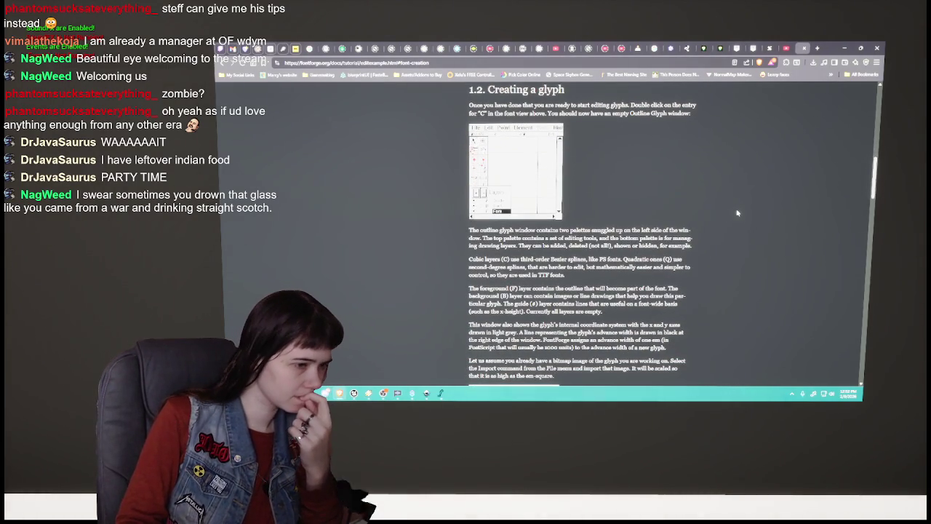
scroll(737, 213, "down", 2)
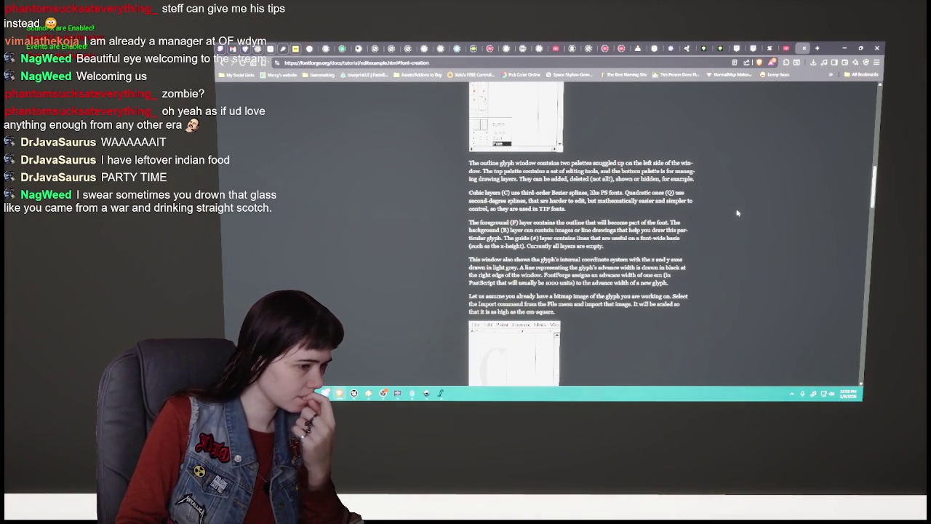
scroll(737, 212, "down", 3)
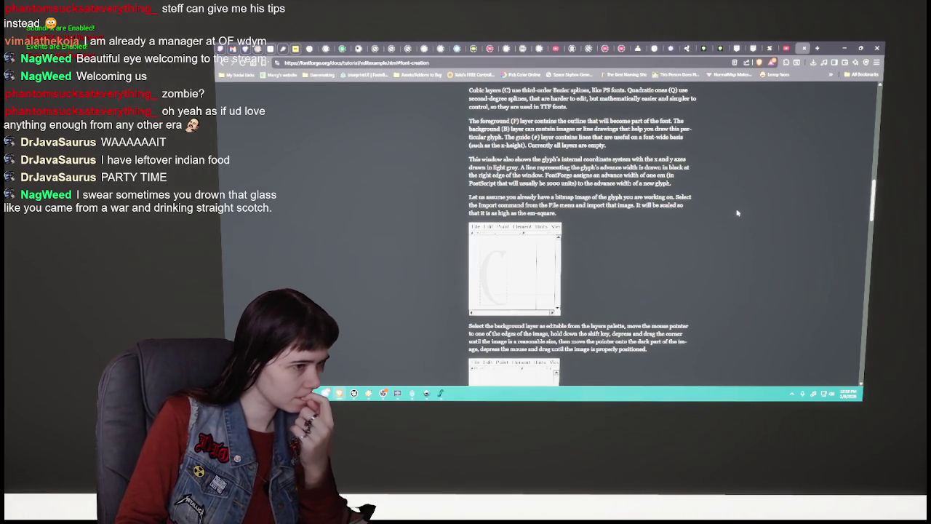
scroll(737, 212, "down", 3)
scroll(737, 212, "down", 3)
scroll(737, 212, "down", 3)
scroll(737, 212, "down", 3)
scroll(738, 213, "down", 5)
scroll(738, 214, "down", 5)
scroll(739, 213, "down", 3)
scroll(739, 213, "down", 3)
scroll(740, 213, "down", 5)
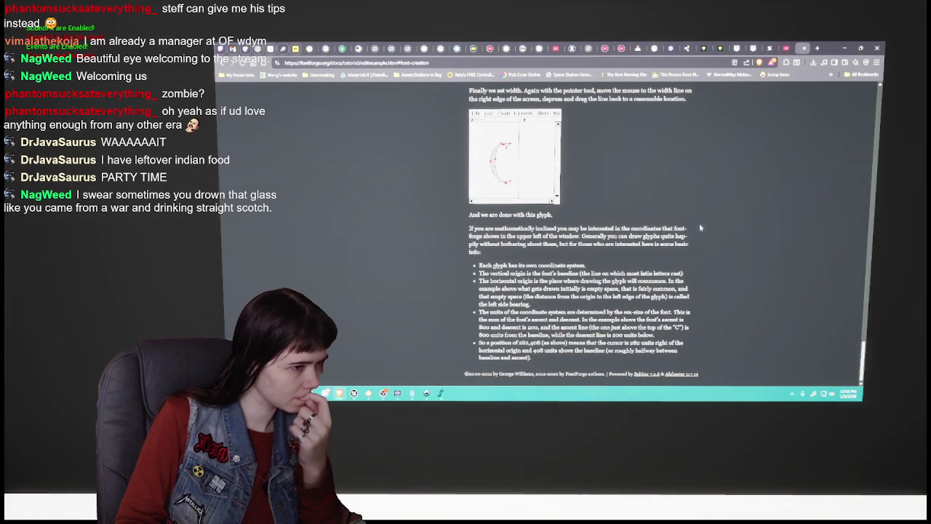
scroll(693, 230, "up", 5)
scroll(694, 229, "up", 3)
scroll(694, 228, "up", 5)
scroll(694, 227, "up", 3)
scroll(694, 226, "up", 3)
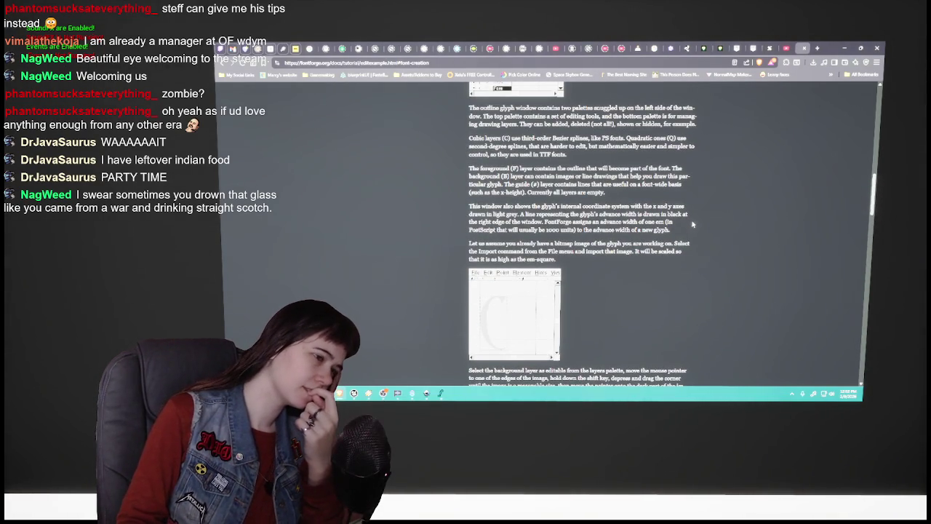
scroll(693, 224, "up", 2)
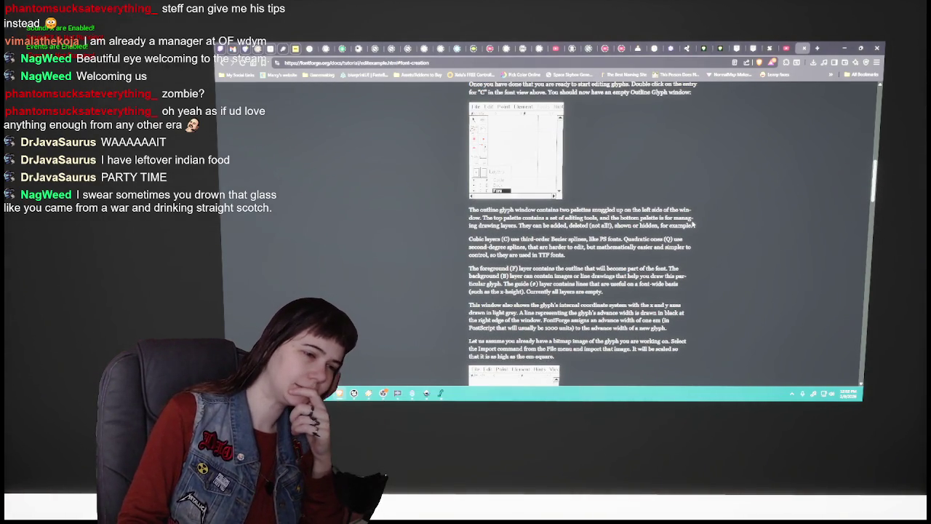
scroll(693, 225, "up", 2)
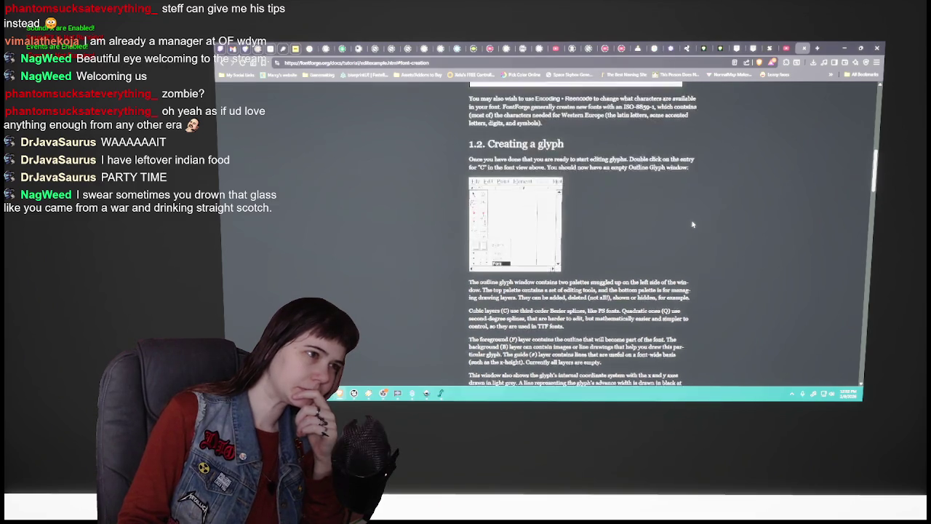
scroll(694, 225, "down", 1)
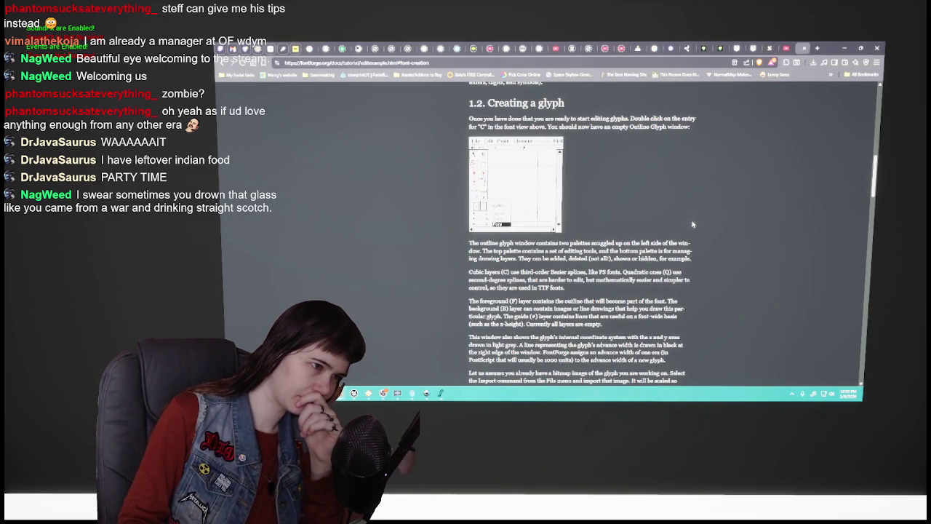
scroll(694, 225, "down", 3)
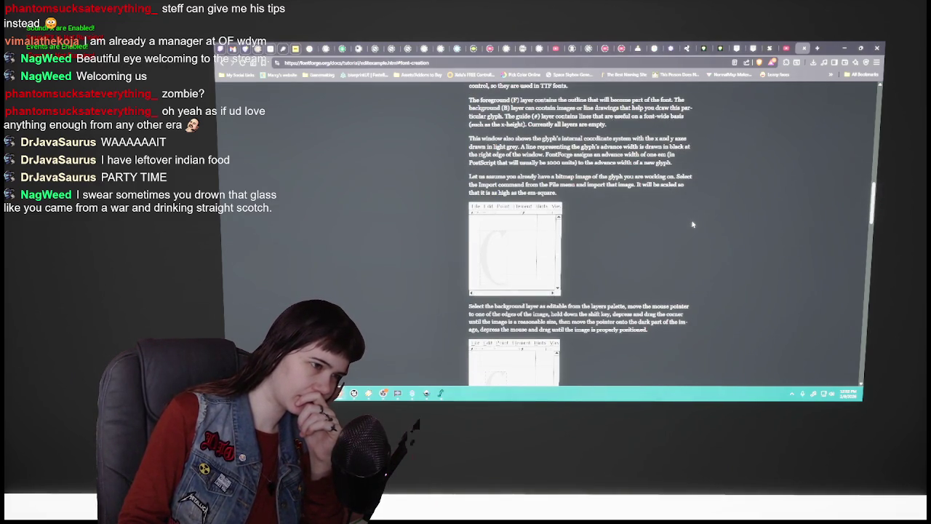
scroll(693, 225, "up", 3)
scroll(693, 225, "down", 3)
scroll(693, 225, "down", 2)
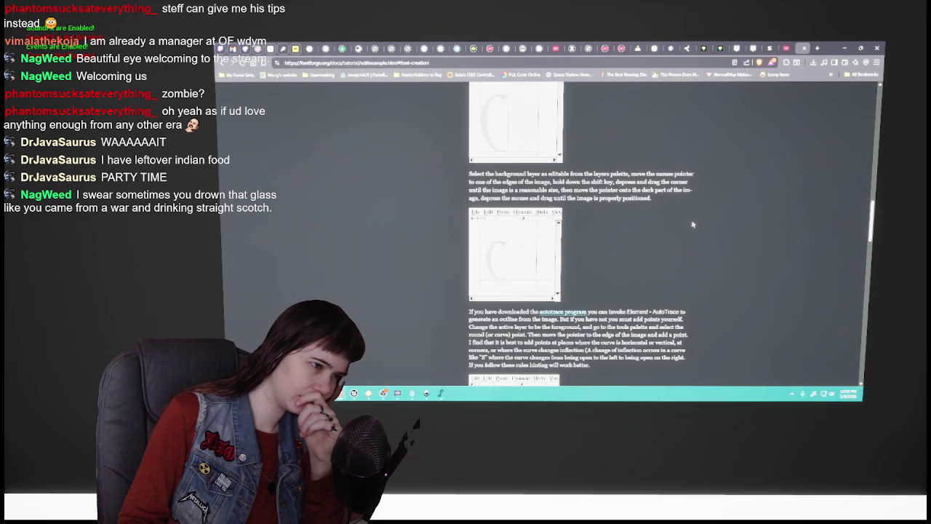
scroll(693, 224, "up", 5)
scroll(693, 225, "up", 2)
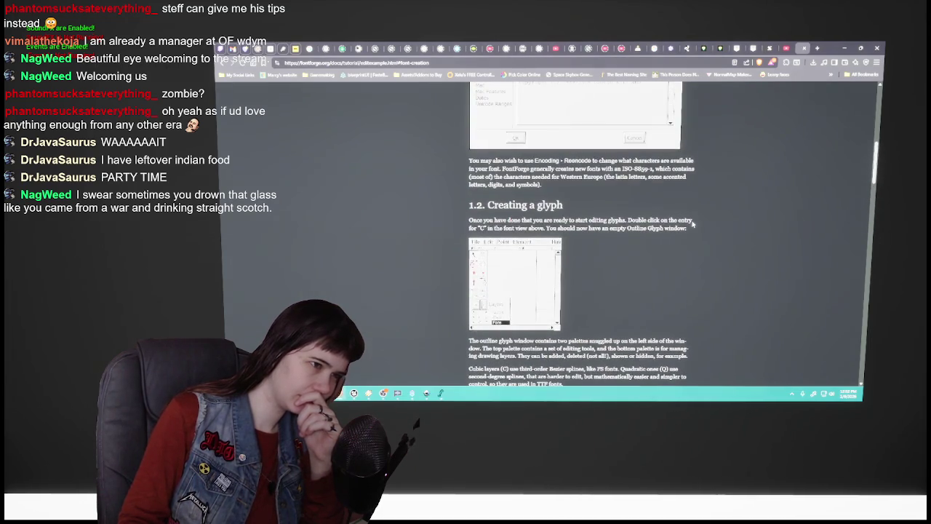
scroll(694, 225, "down", 1)
scroll(693, 225, "down", 1)
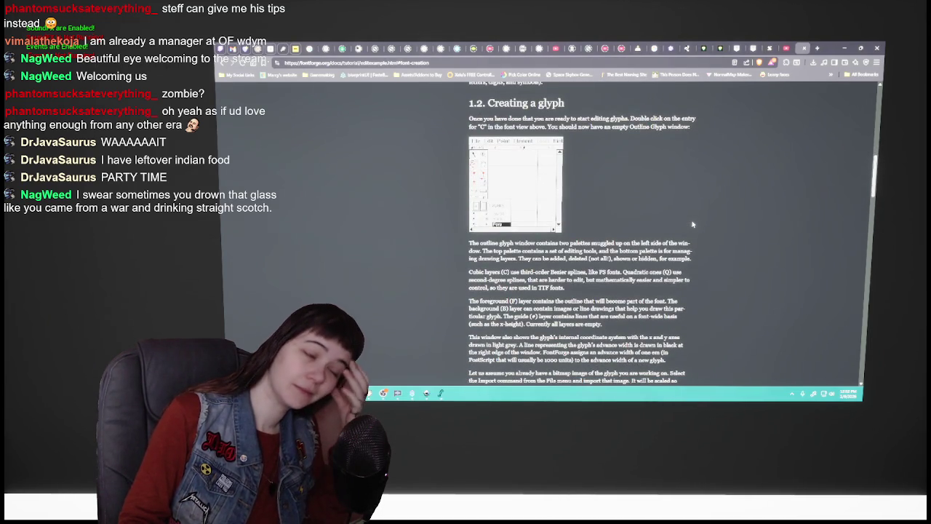
scroll(694, 225, "up", 4)
scroll(694, 225, "up", 2)
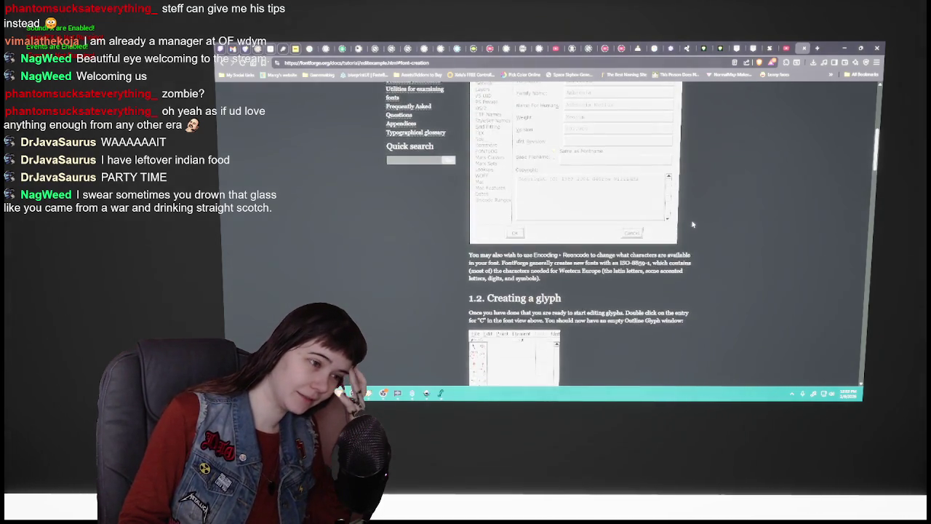
scroll(693, 225, "down", 6)
scroll(693, 225, "down", 2)
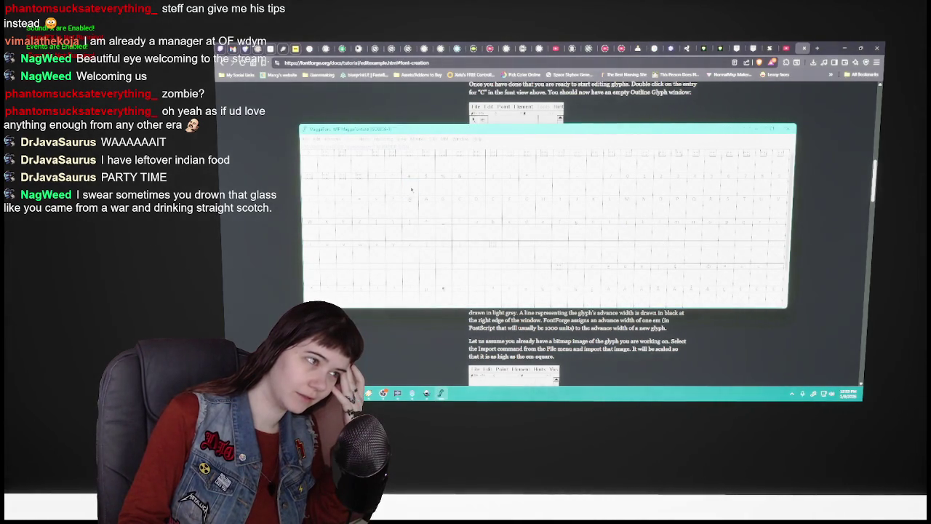
right_click(411, 189)
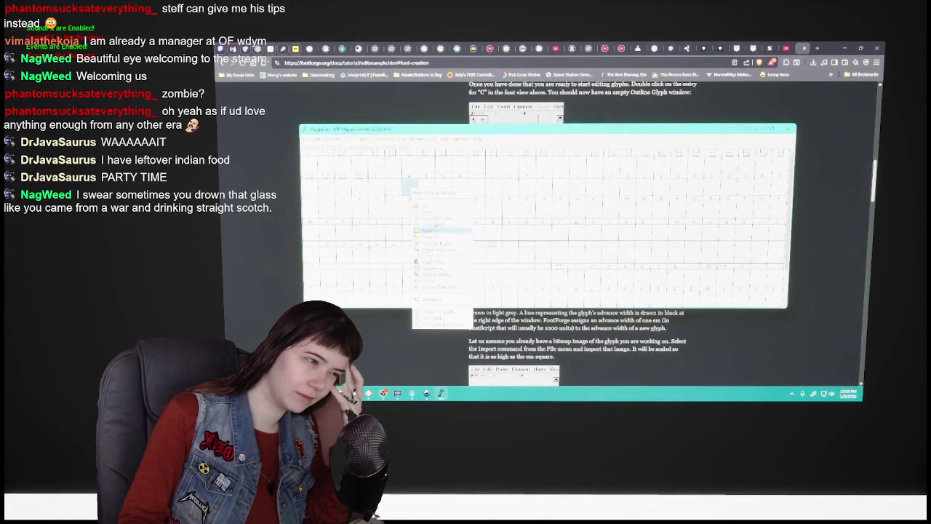
left_click(436, 263)
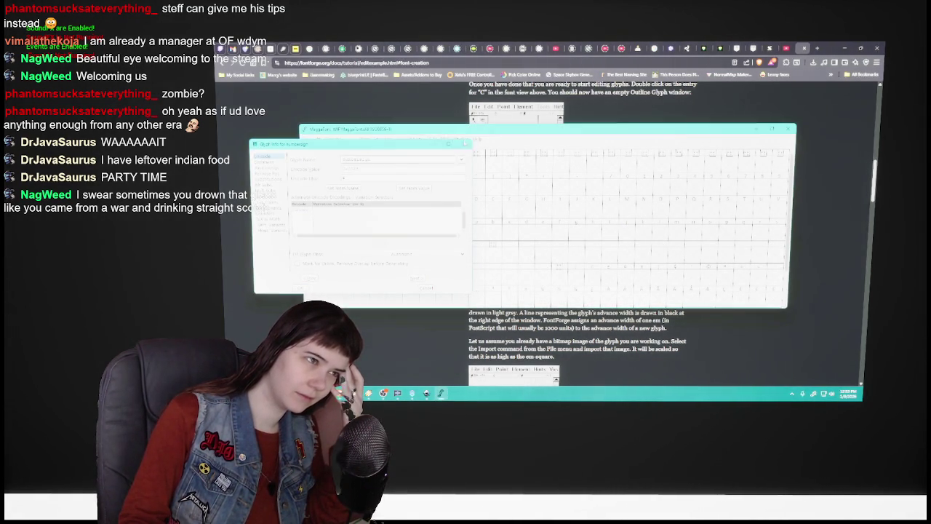
key("Escape")
key("super+Down")
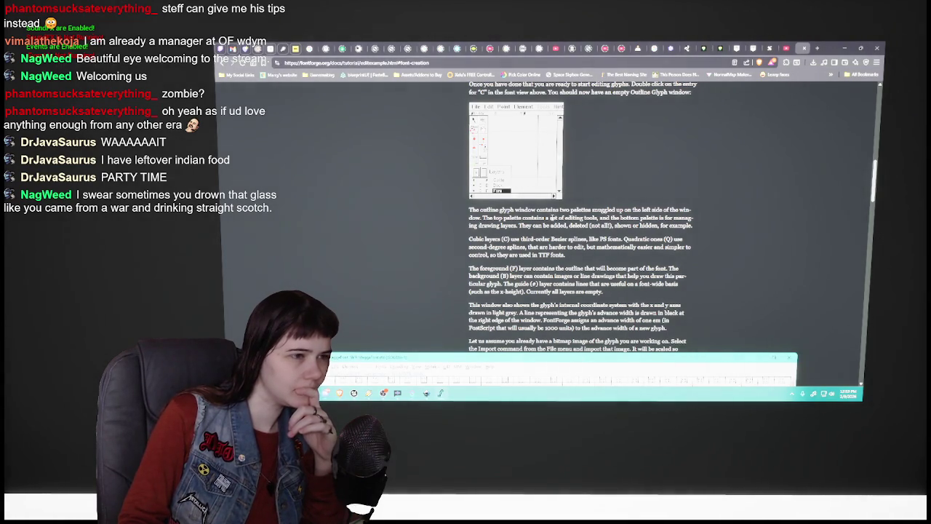
scroll(553, 217, "up", 3)
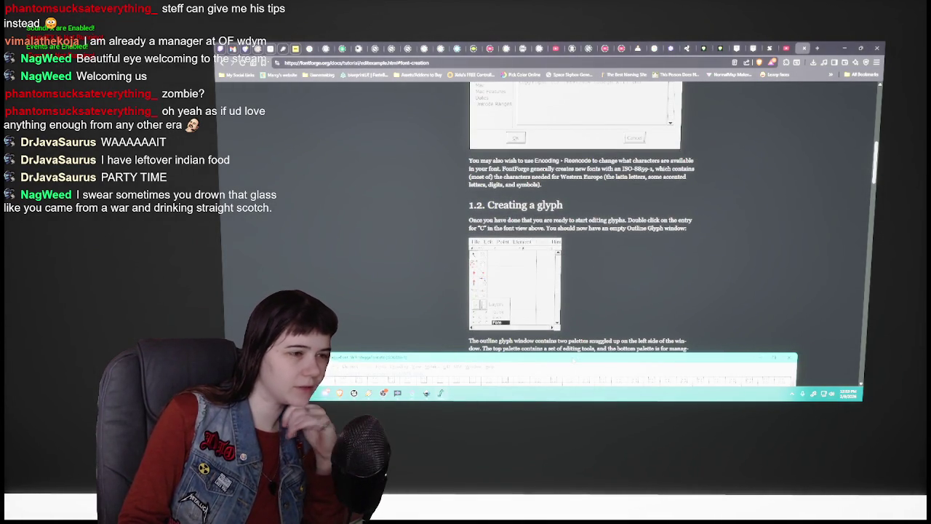
left_click_drag(568, 358, 568, 142)
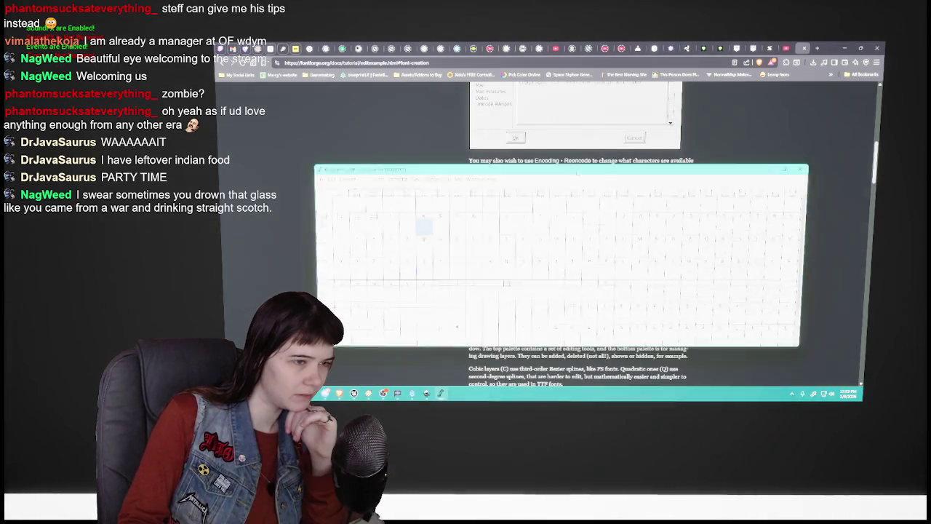
double_click(318, 177)
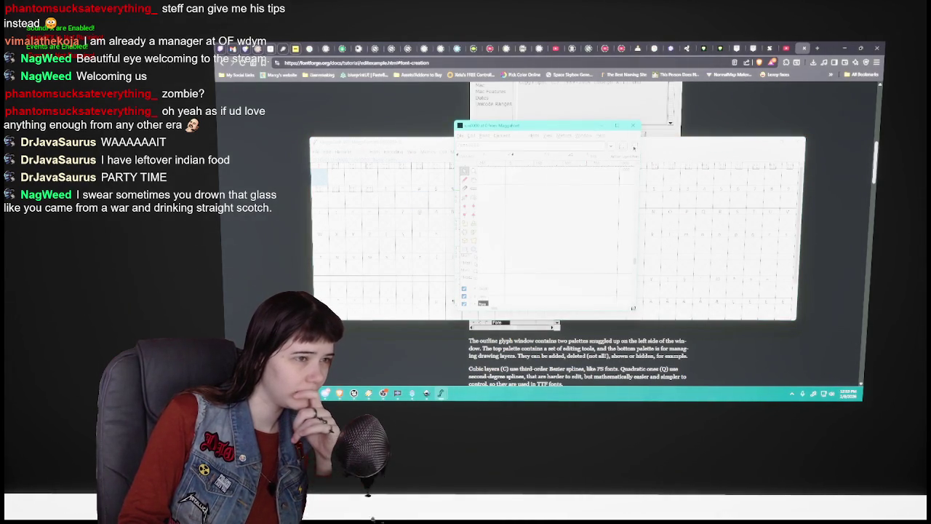
left_click(634, 125)
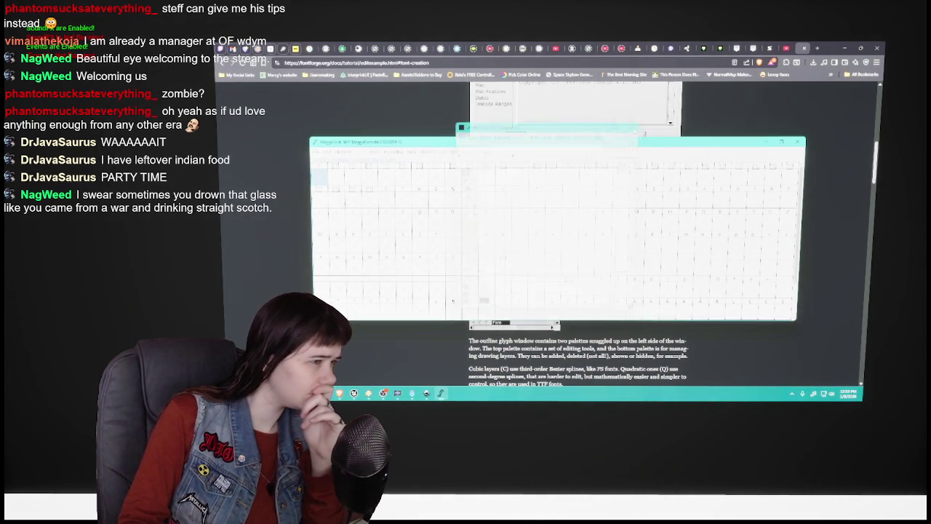
left_click(386, 201)
double_click(387, 201)
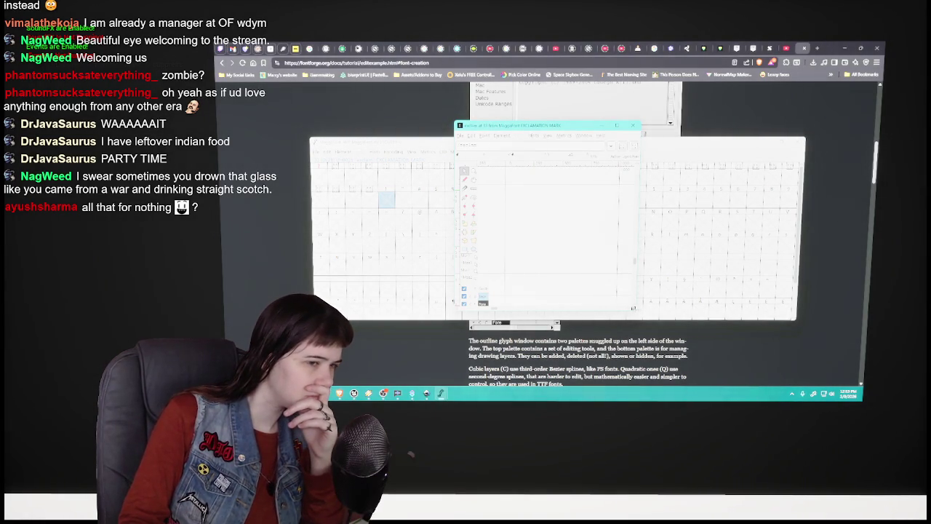
mouse_move(633, 308)
left_mouse_down()
mouse_move(688, 354)
mouse_move(634, 295)
left_mouse_up()
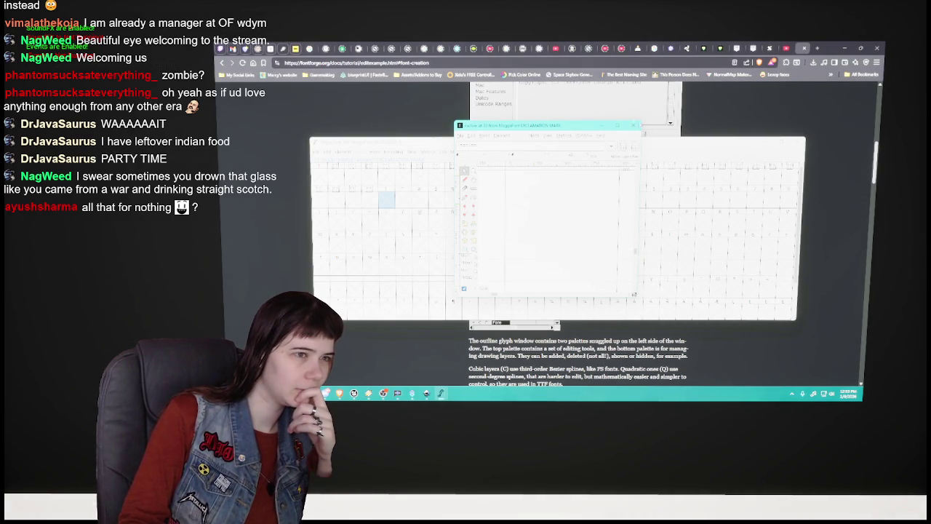
left_click(635, 126)
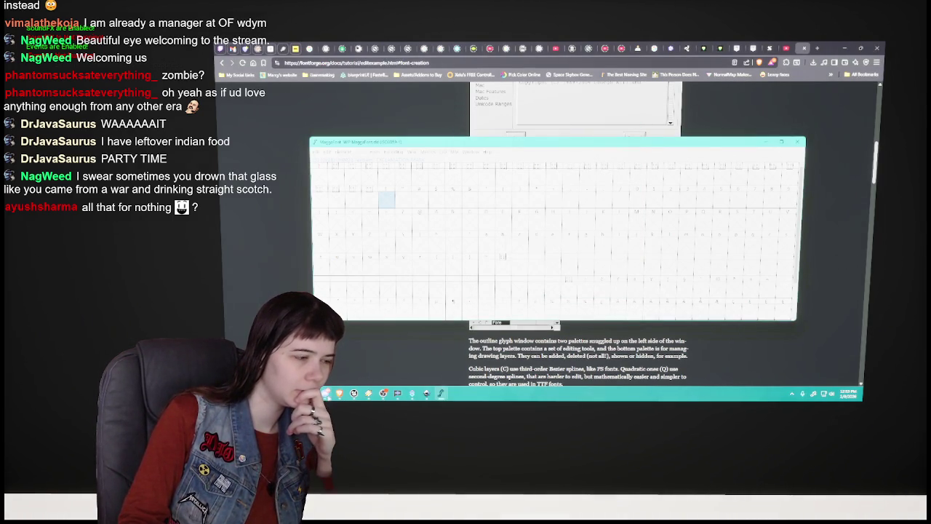
key("super+d")
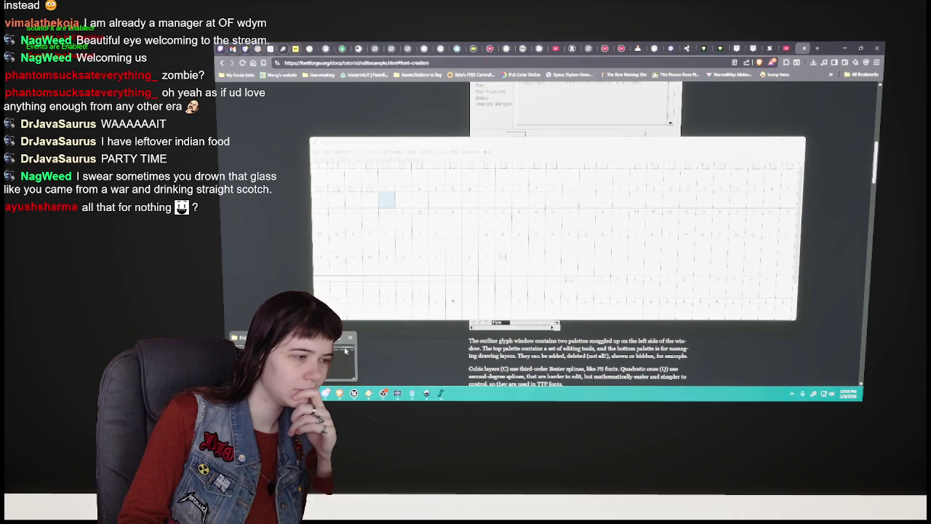
key("super+d")
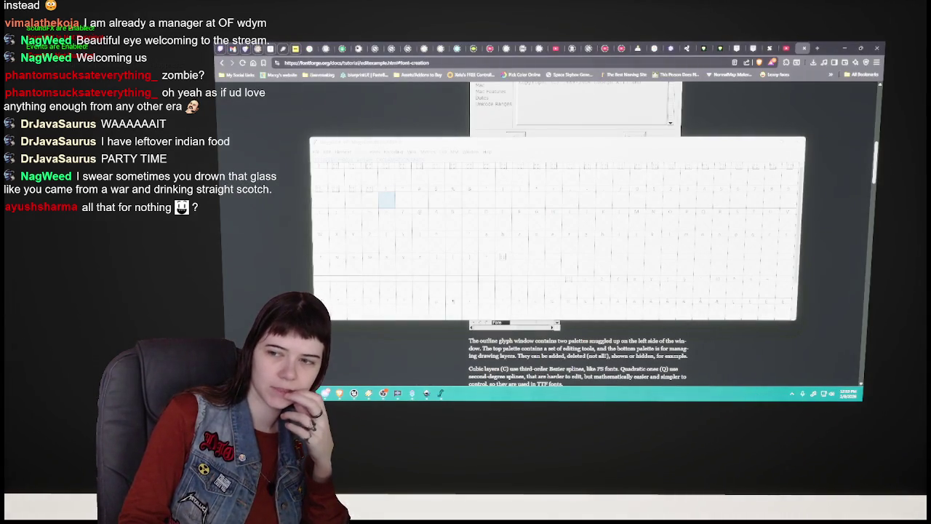
Move the alphabet image viewer aside, glance at Inkscape, then close the Photos viewer.
left_click_drag(586, 64, 661, 108)
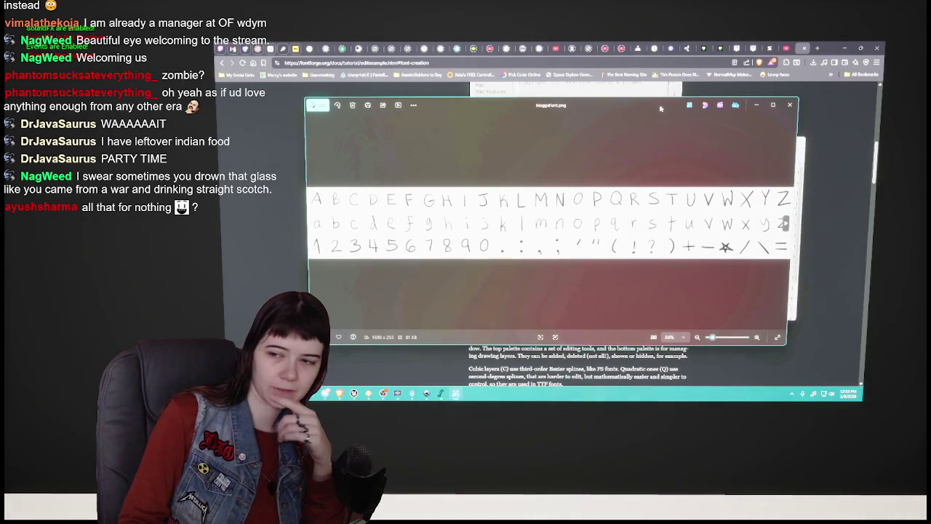
left_click_drag(660, 109, 664, 118)
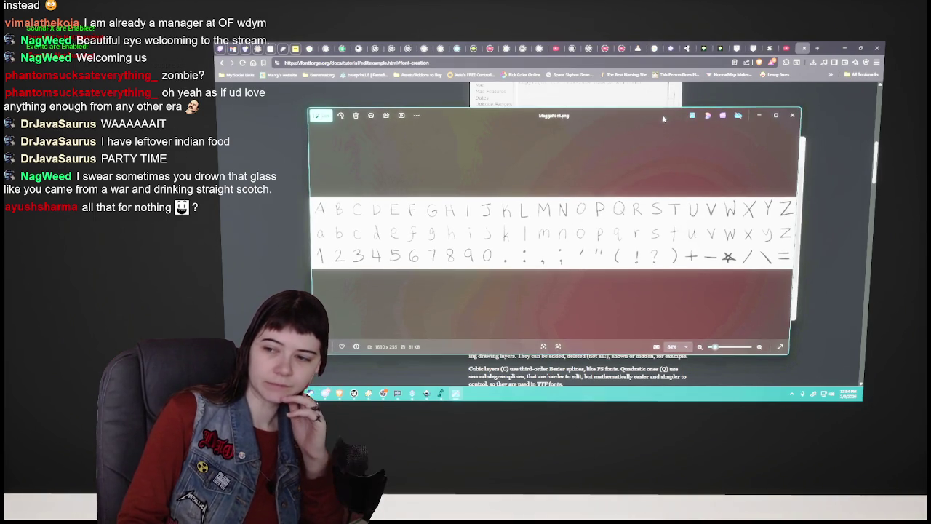
left_click(427, 394)
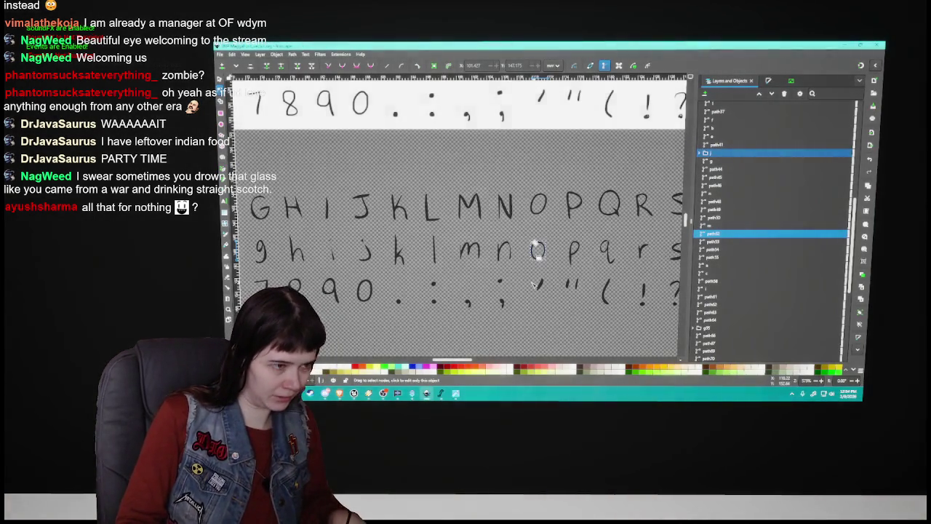
scroll(536, 259, "down", 2, "ctrl")
left_click_drag(475, 361, 485, 364)
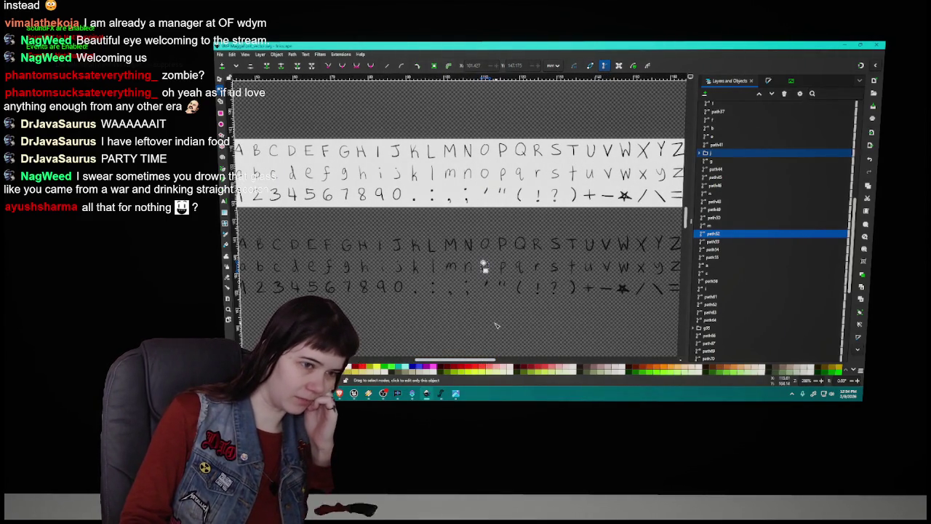
mouse_move(553, 232)
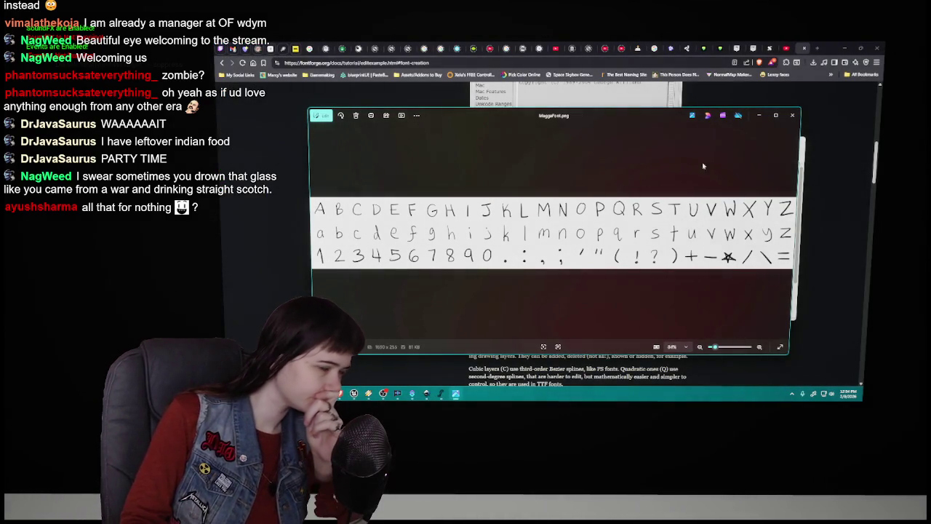
mouse_move(659, 118)
left_mouse_down()
mouse_move(632, 352)
mouse_move(645, 122)
left_mouse_up()
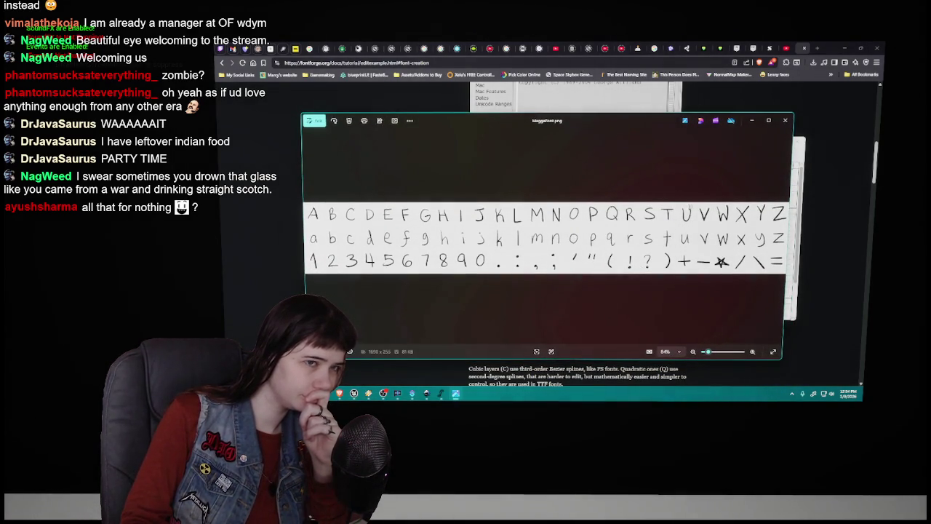
left_click(785, 120)
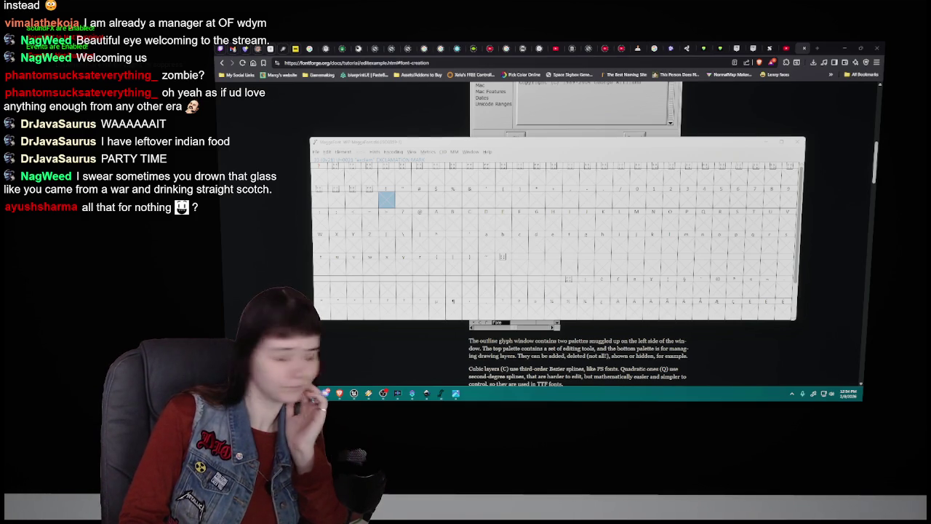
Open the exclamation mark glyph and make a first image import attempt.
key("ctrl+h")
left_click(470, 143)
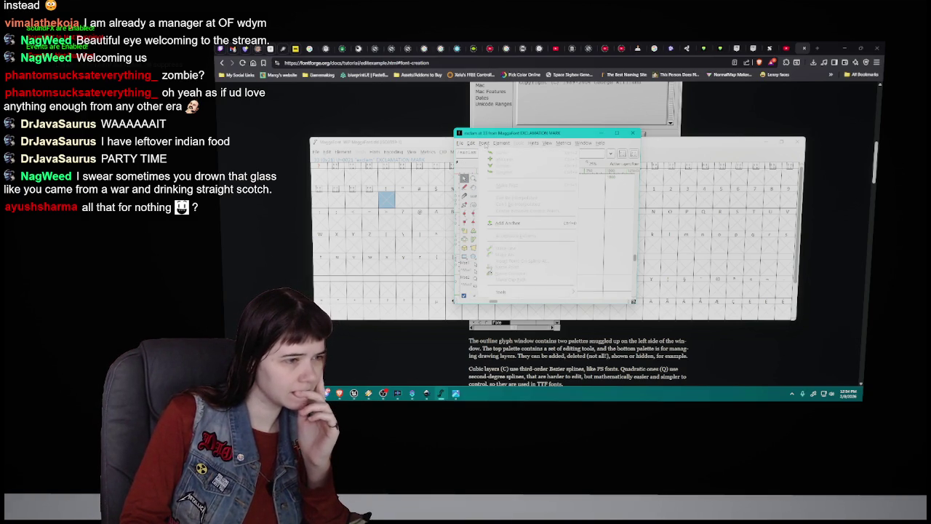
mouse_move(460, 143)
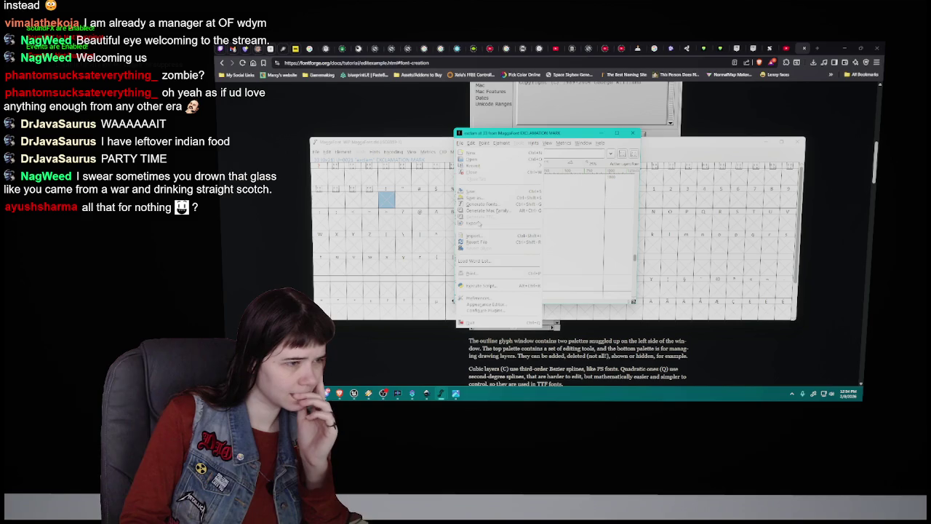
left_click(479, 235)
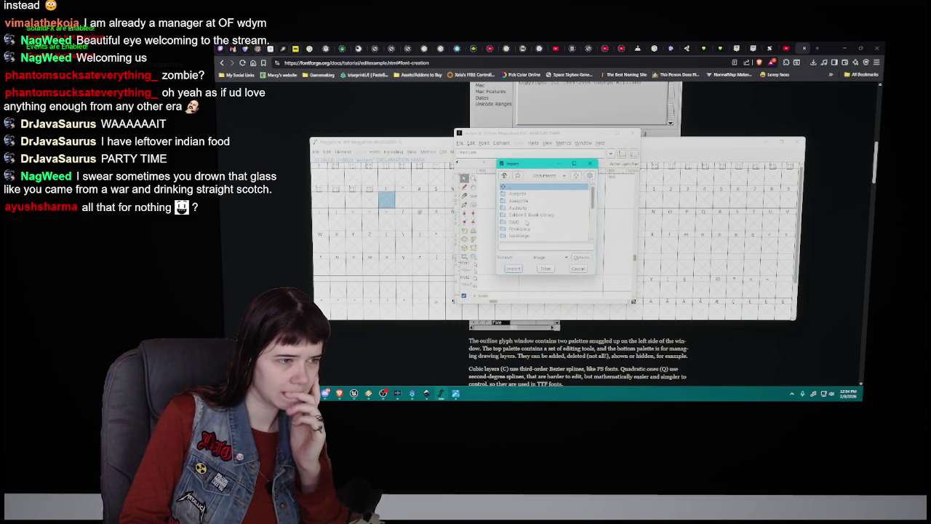
left_click(525, 222)
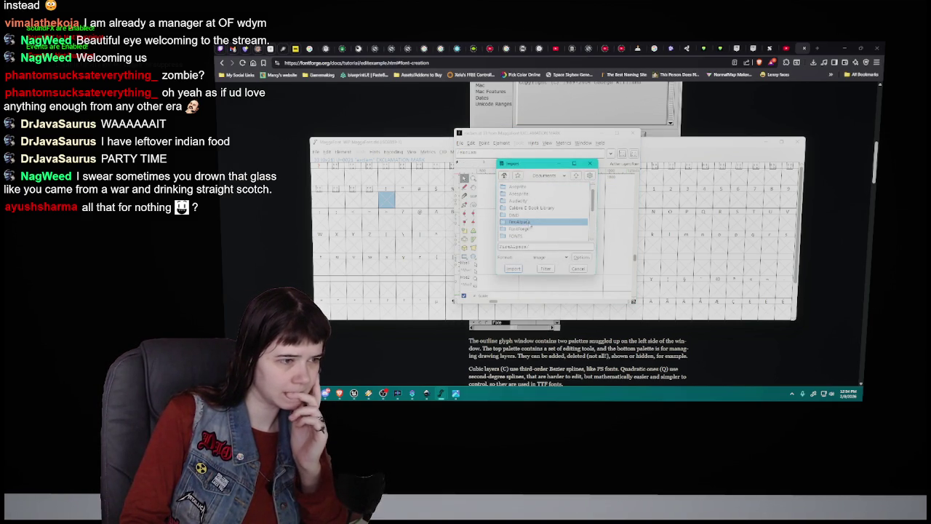
left_click(513, 269)
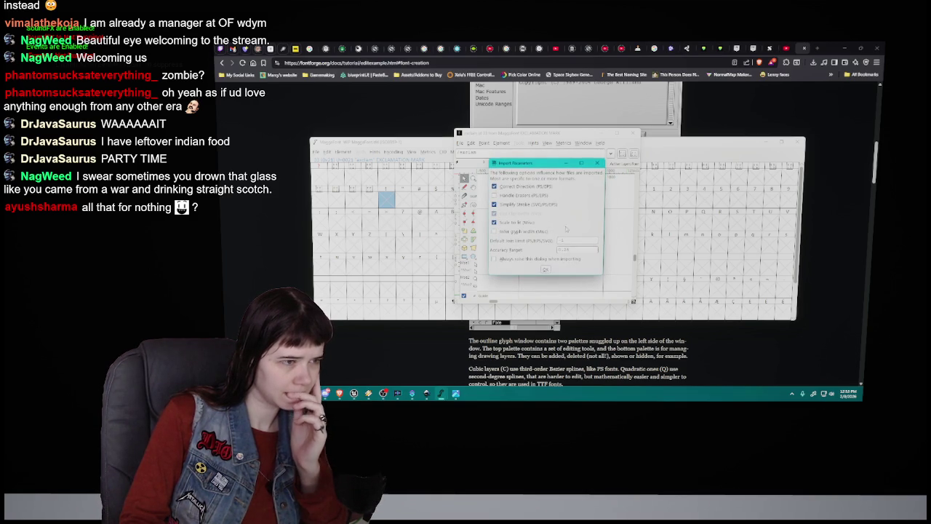
left_click(545, 269)
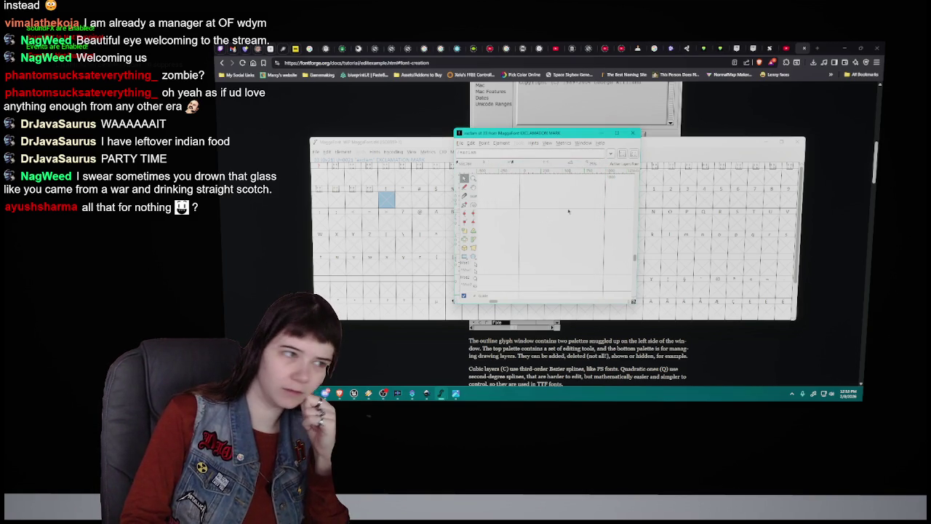
Start a new image import and browse to FireAlpaca > Turning my handwriting into a font.
left_click(462, 144)
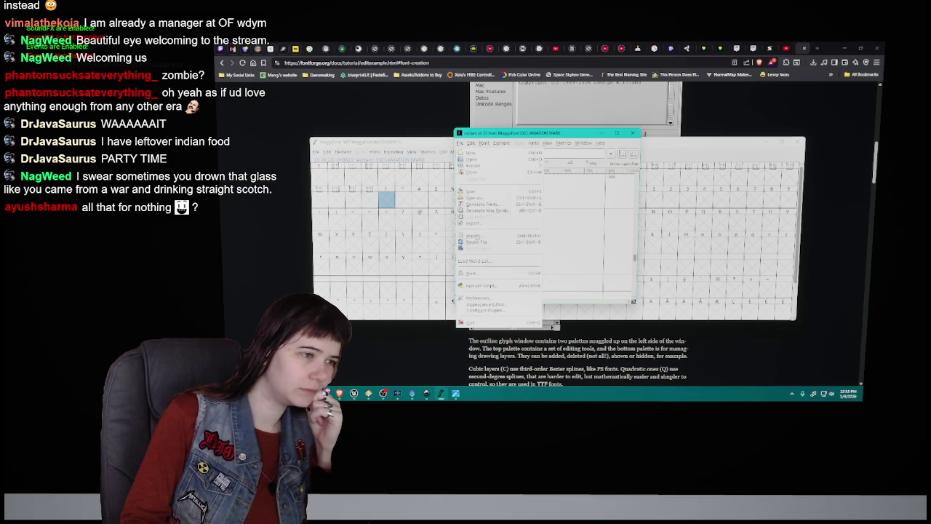
left_click(473, 235)
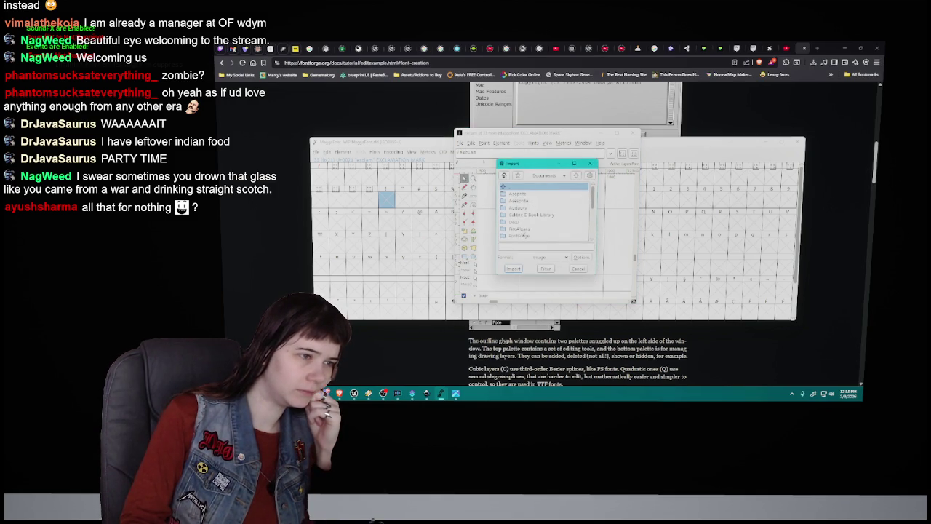
left_click(520, 228)
double_click(518, 230)
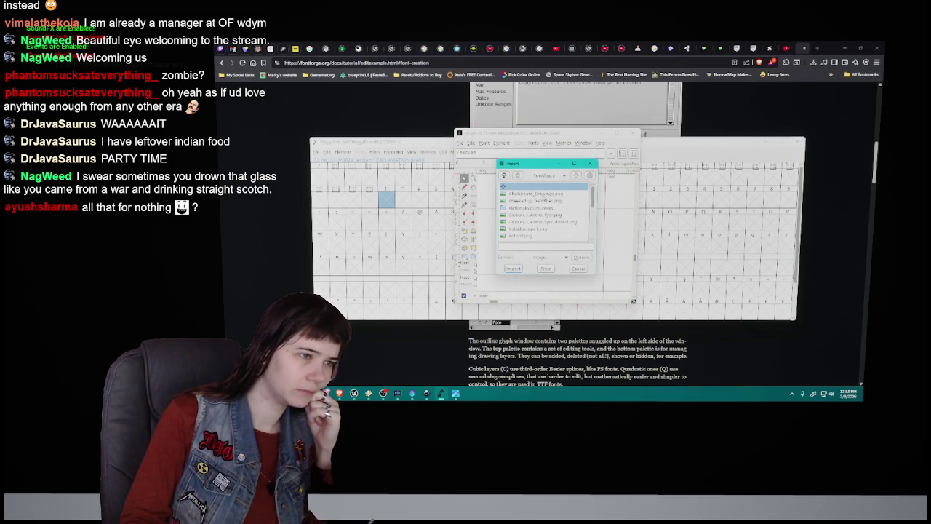
left_click(535, 187)
scroll(546, 211, "down", 2)
scroll(546, 211, "down", 2)
scroll(545, 211, "down", 2)
scroll(546, 211, "down", 2)
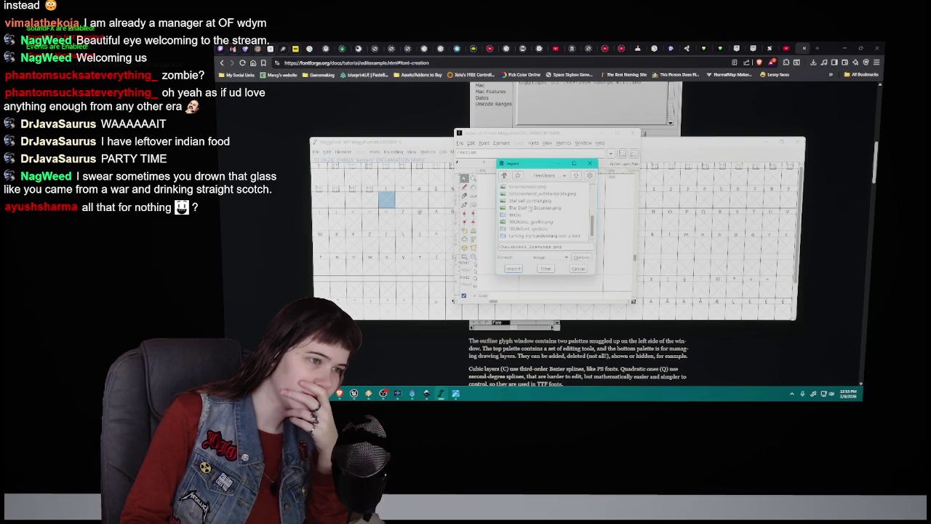
left_click(536, 235)
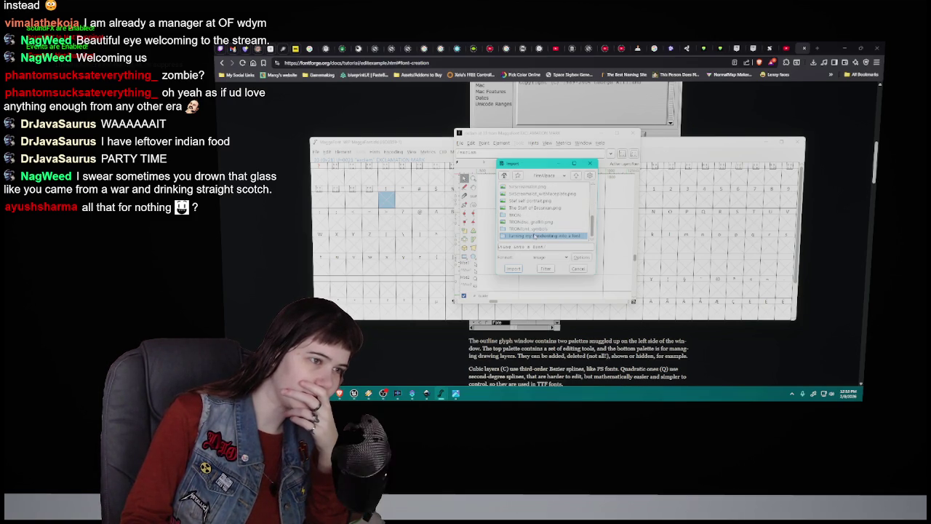
double_click(536, 237)
Import Maggafont.png into the glyph and nudge it slightly upward.
left_click(537, 194)
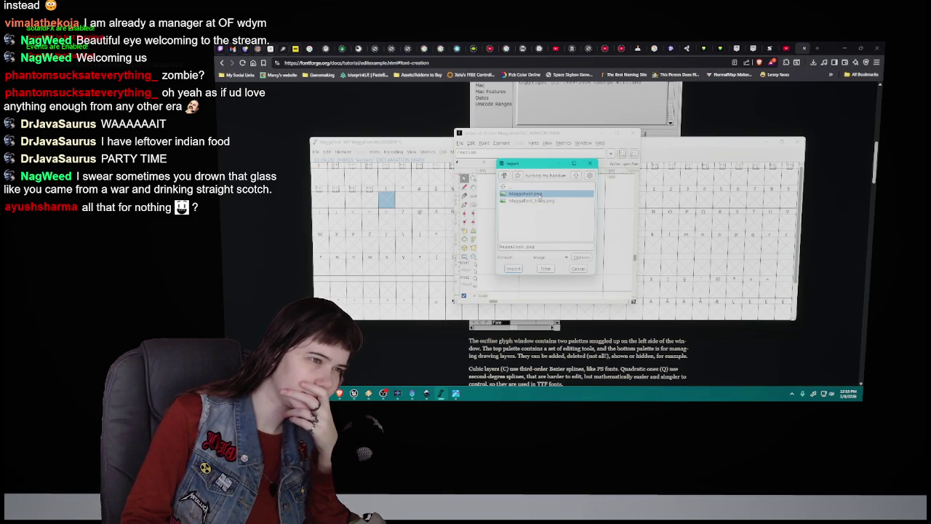
double_click(540, 197)
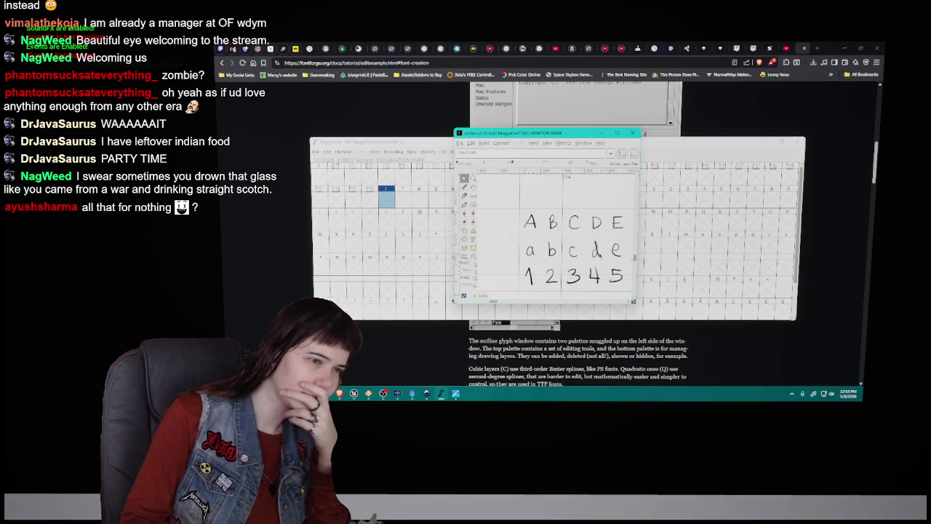
left_click_drag(598, 251, 598, 234)
key("alt+Tab")
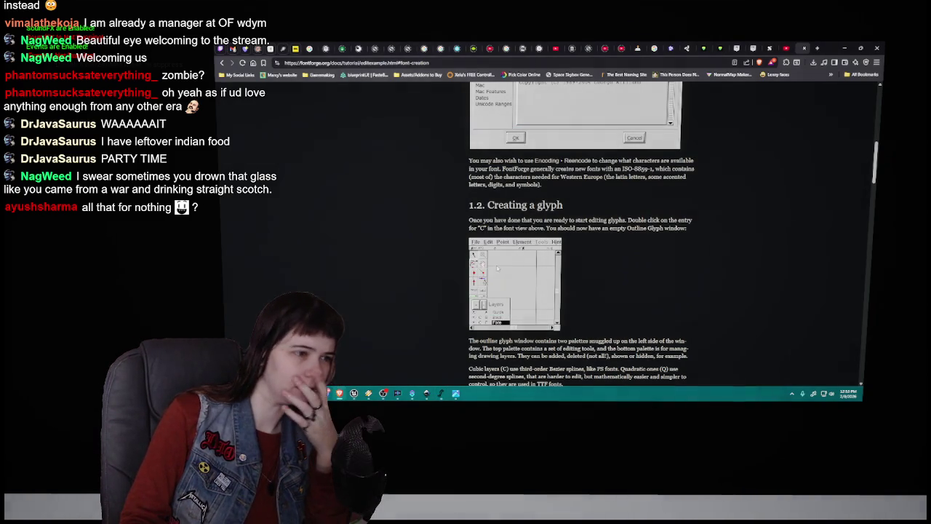
Read down to the tutorial's Import/AutoTrace section, then restore the exclamation mark glyph window.
scroll(569, 230, "down", 3)
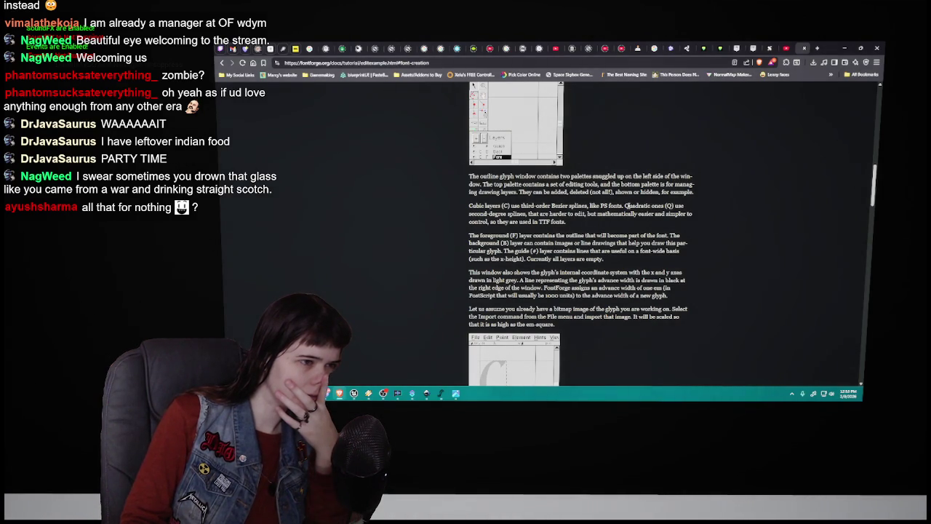
scroll(449, 213, "down", 1)
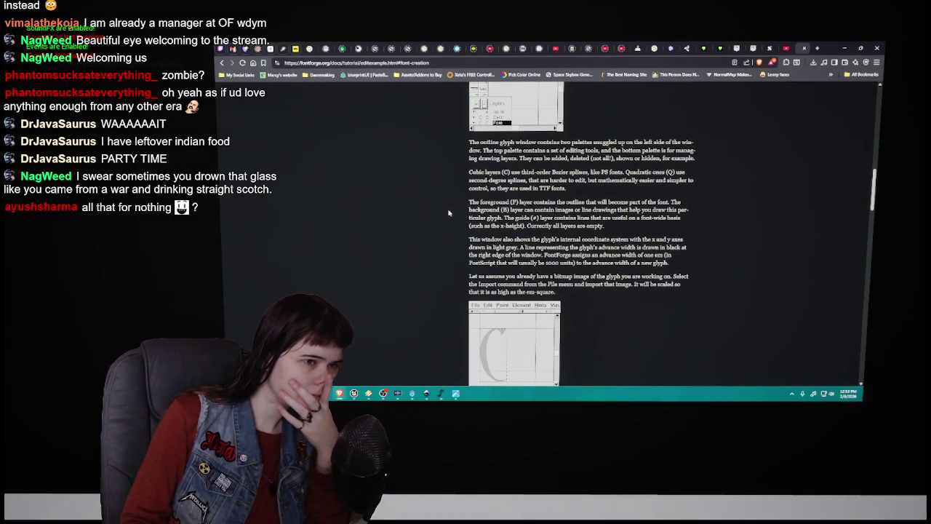
scroll(449, 212, "down", 1)
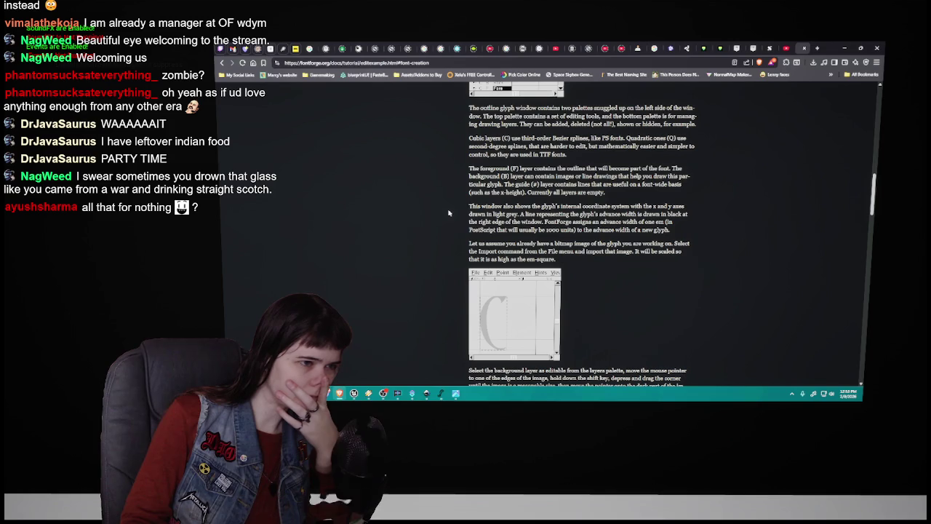
scroll(449, 212, "down", 1)
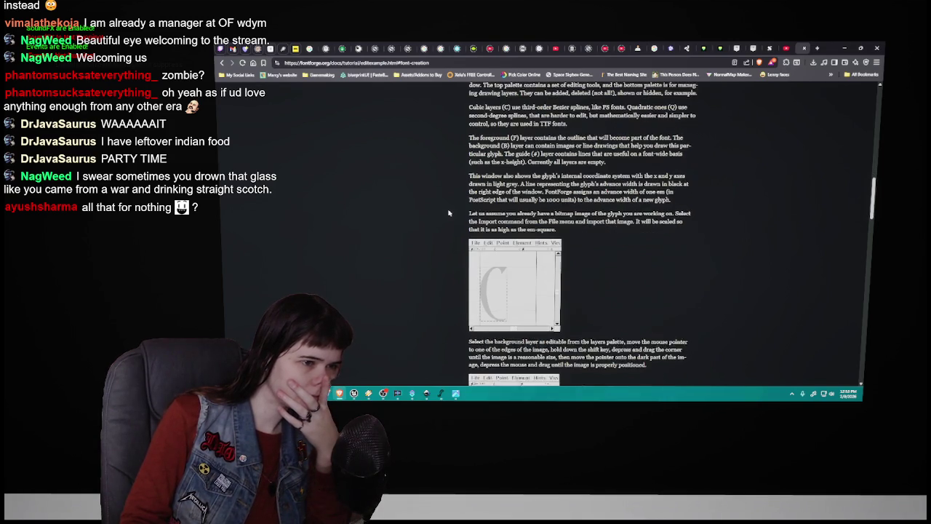
scroll(449, 212, "down", 1)
scroll(448, 212, "down", 4)
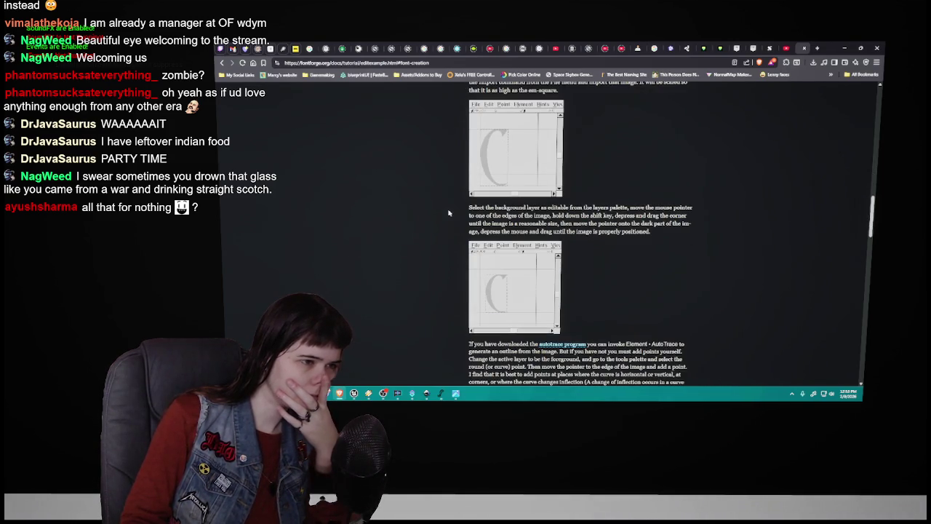
scroll(449, 213, "up", 3)
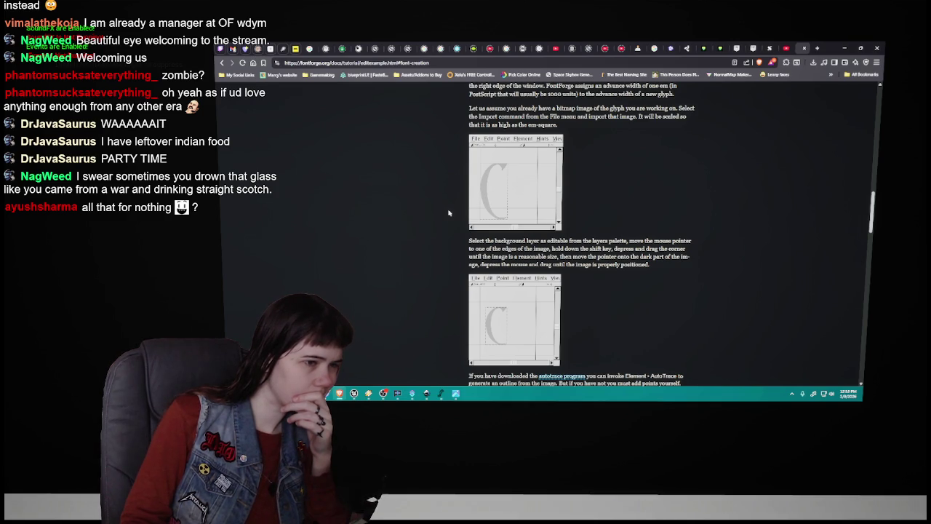
scroll(449, 212, "down", 1)
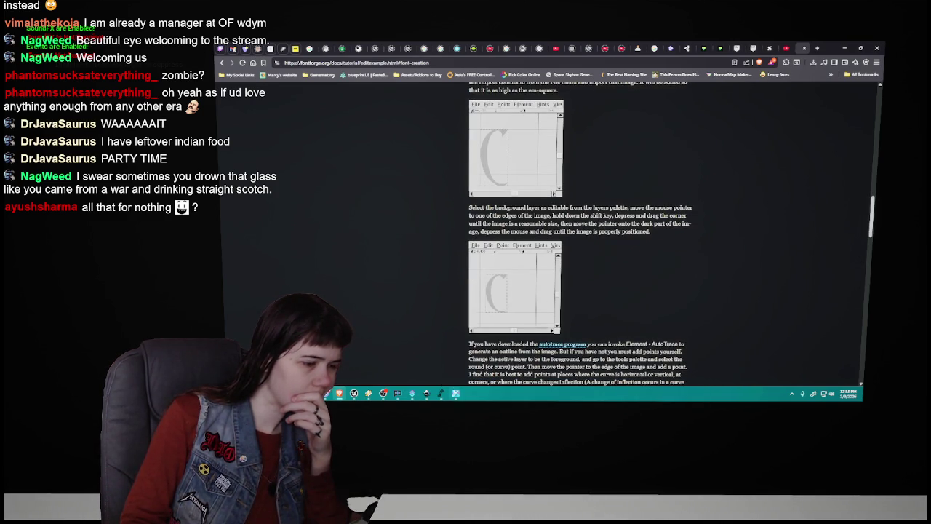
mouse_move(441, 393)
left_click(477, 357)
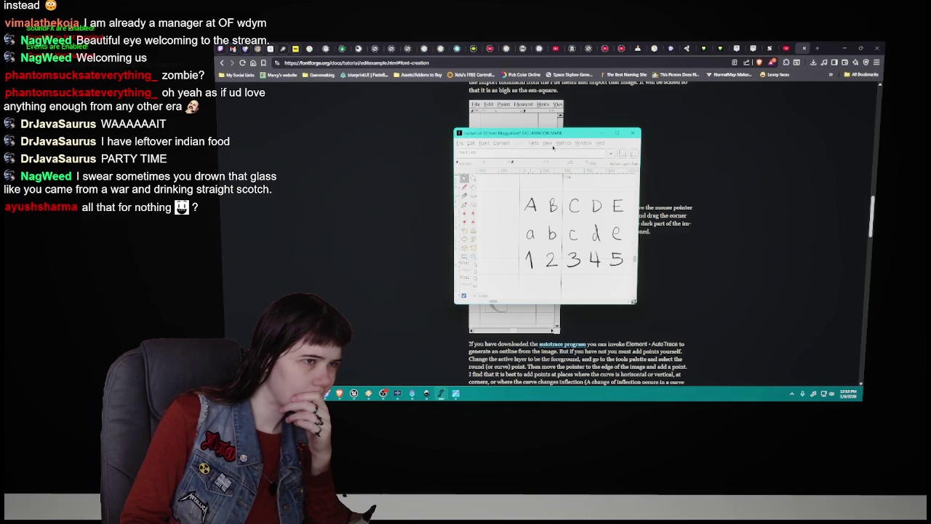
Reposition the glyph window beside the tutorial's example images.
mouse_move(574, 135)
left_mouse_down()
mouse_move(574, 315)
mouse_move(574, 251)
left_mouse_up()
scroll(687, 240, "up", 3)
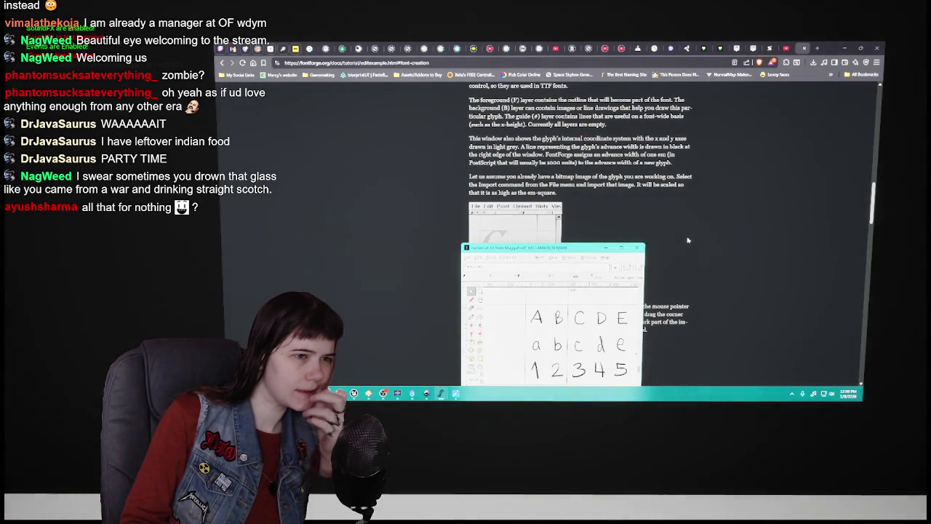
scroll(688, 240, "down", 1)
scroll(687, 240, "down", 1)
scroll(687, 240, "down", 1)
mouse_move(553, 247)
left_mouse_down()
mouse_move(757, 147)
mouse_move(344, 129)
mouse_move(348, 157)
left_mouse_up()
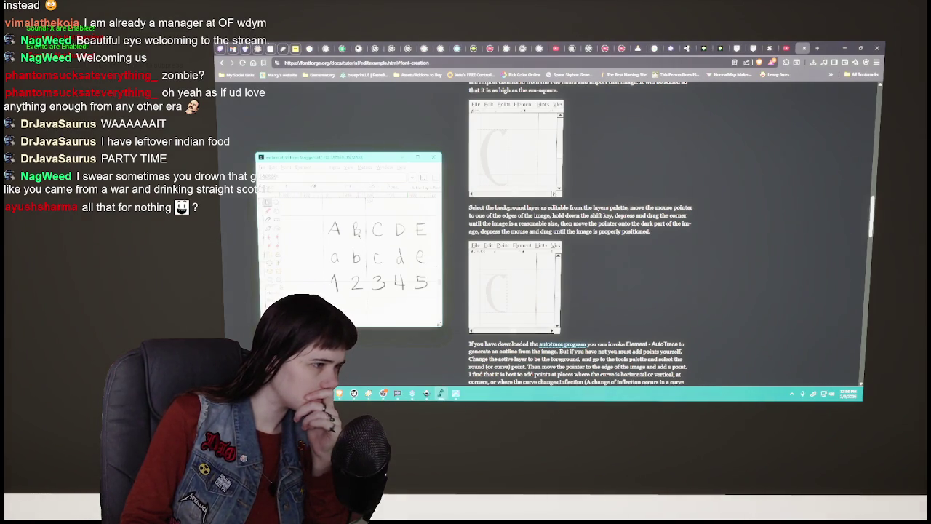
Try a drawing tool around the letter a, undo the trial strokes, and minimize the glyph window.
right_click(357, 231)
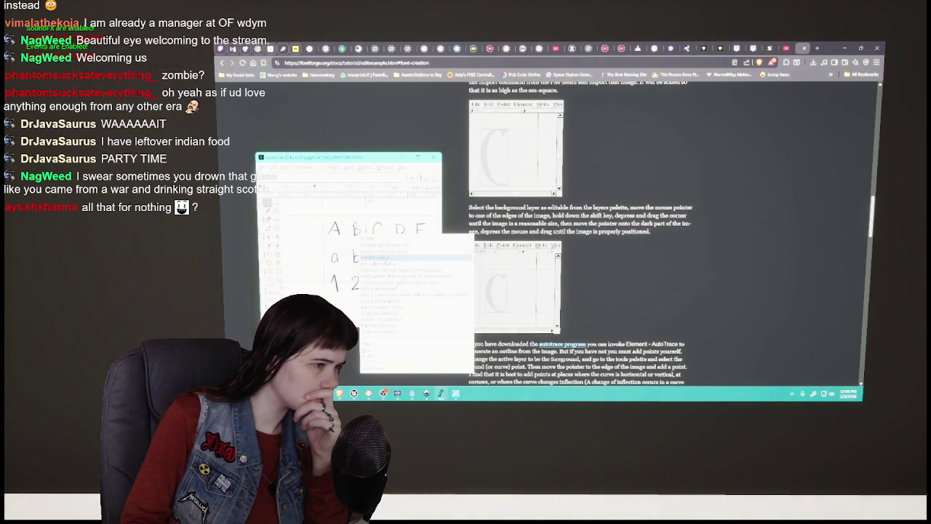
left_click(400, 251)
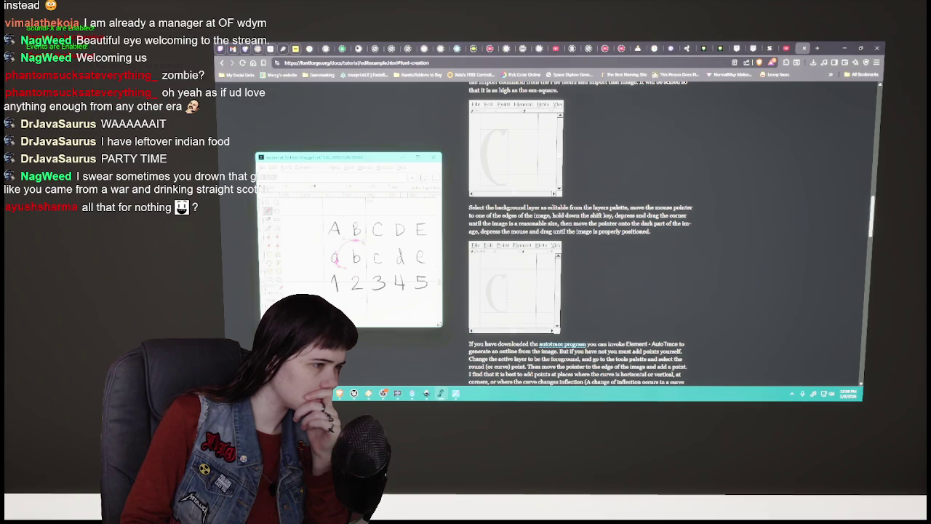
left_click_drag(336, 262, 364, 238)
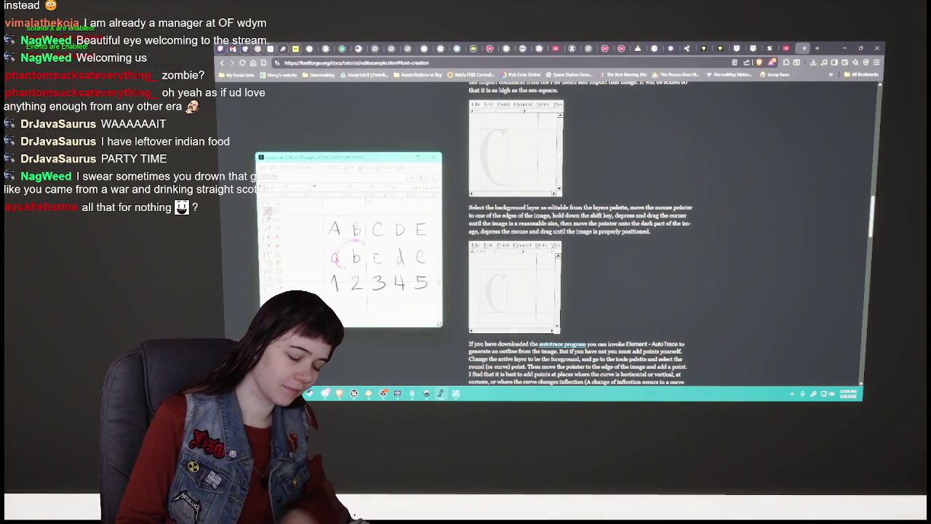
key("ctrl+z")
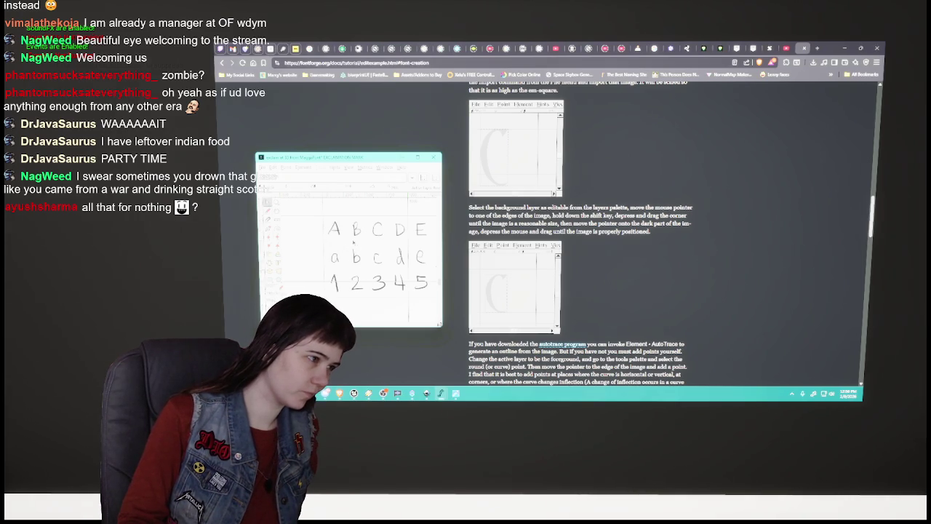
left_click(268, 210)
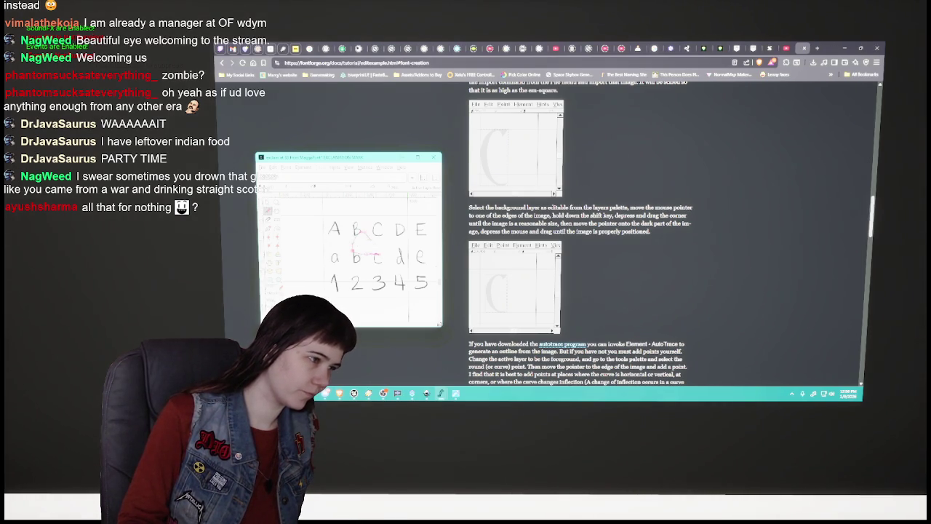
key("ctrl+z")
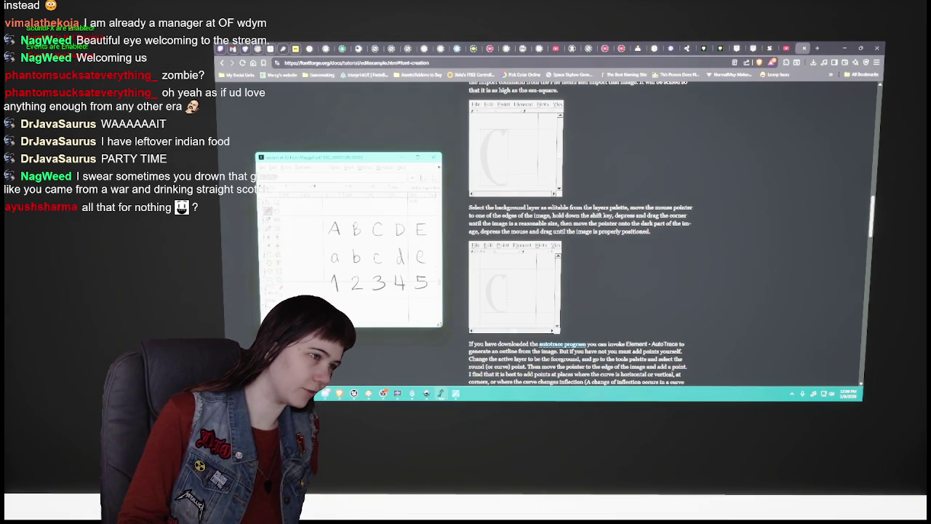
left_click(434, 158)
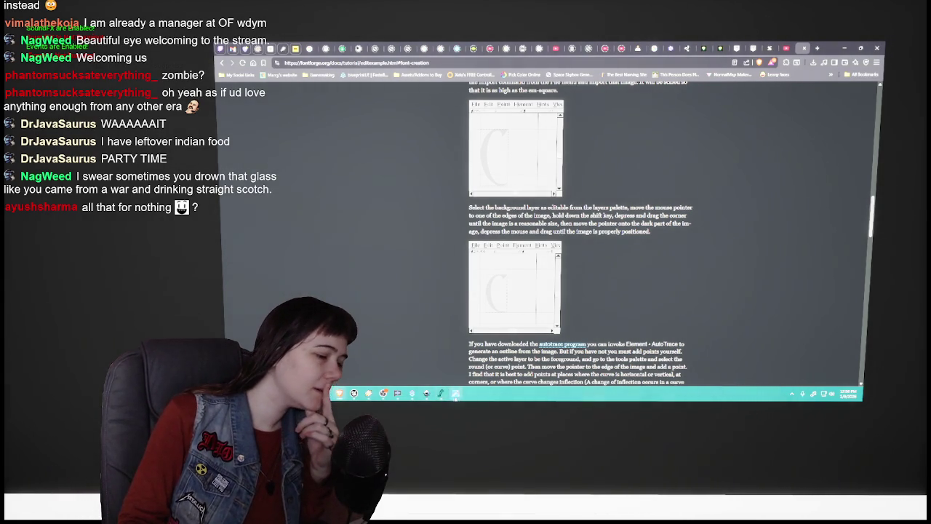
Restore the FontForge font view and alphabet glyph windows from the taskbar.
left_click(455, 393)
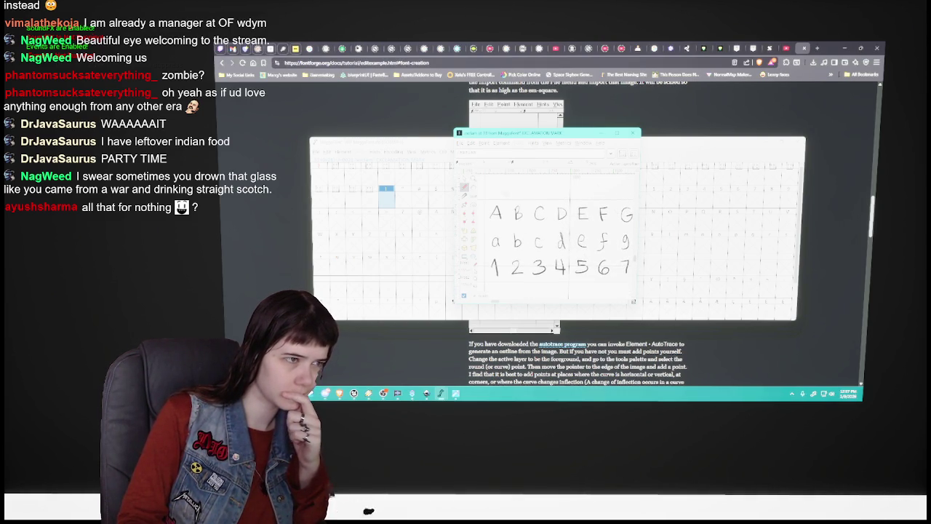
Clear the alphabet background image from the exclamation mark glyph and close its window.
left_click(494, 143)
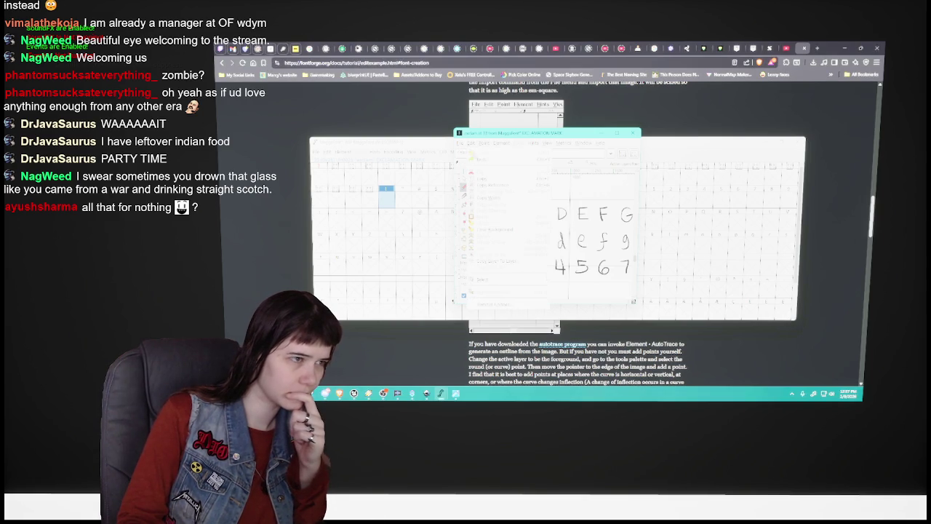
left_click(500, 231)
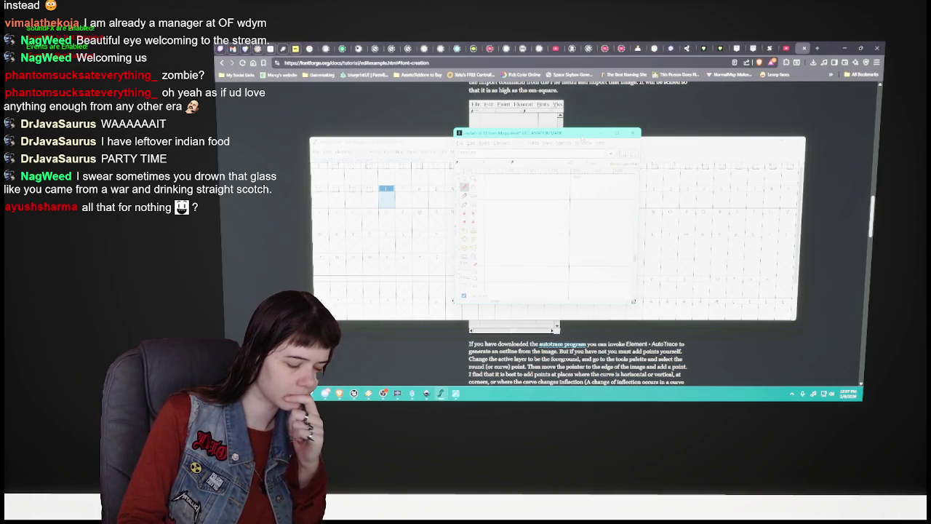
left_click(634, 133)
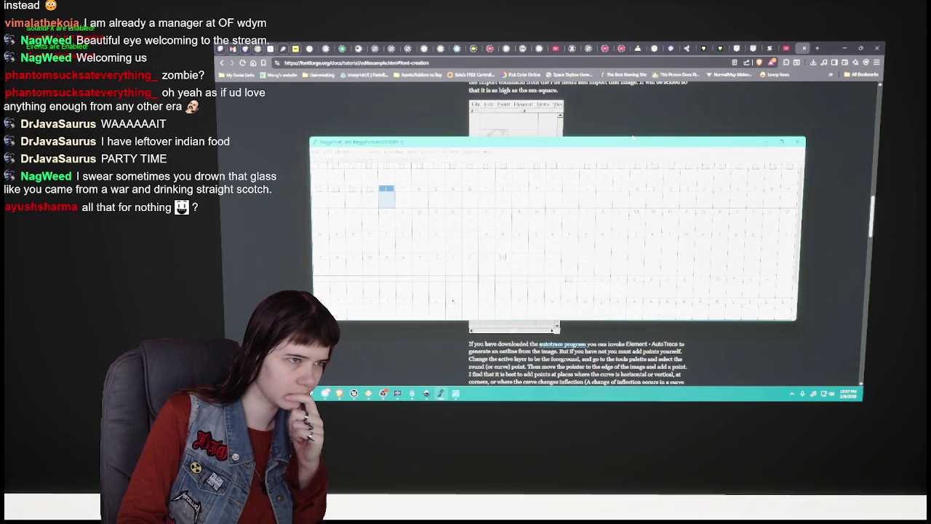
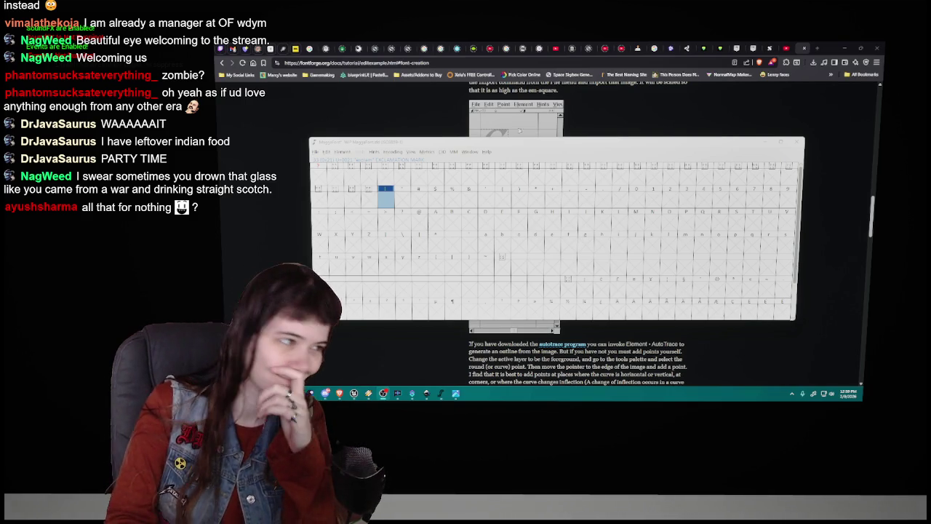
Bring the MeggaFont font window forward and open the exclamation mark glyph's editor.
left_click(386, 200)
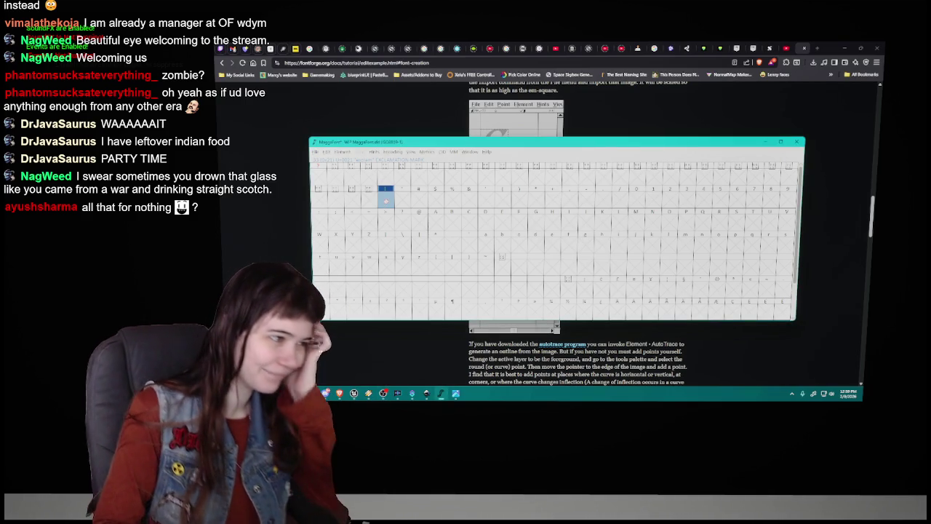
double_click(386, 196)
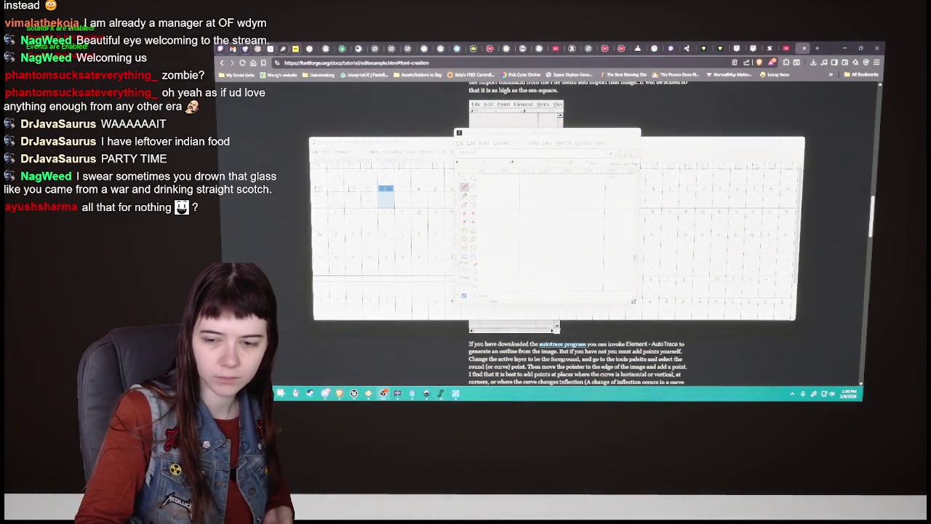
key("alt+Tab")
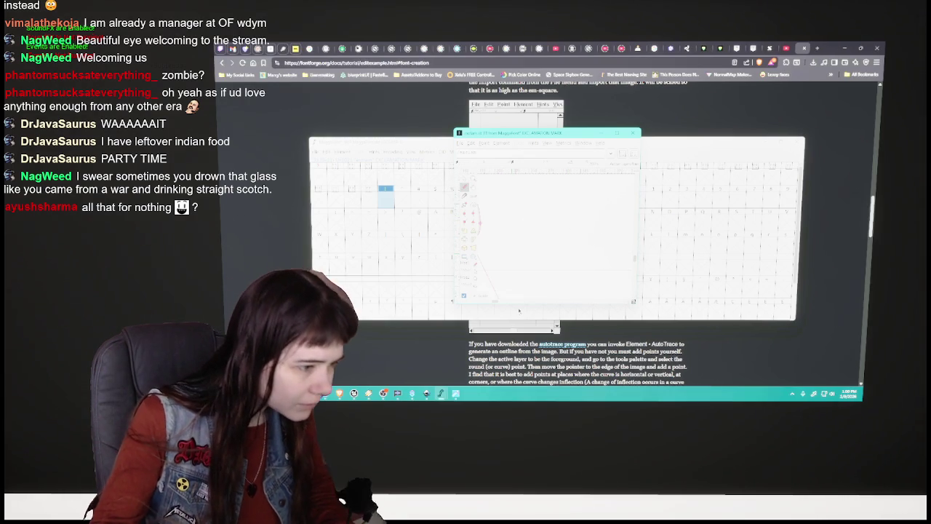
left_click_drag(482, 211, 536, 219)
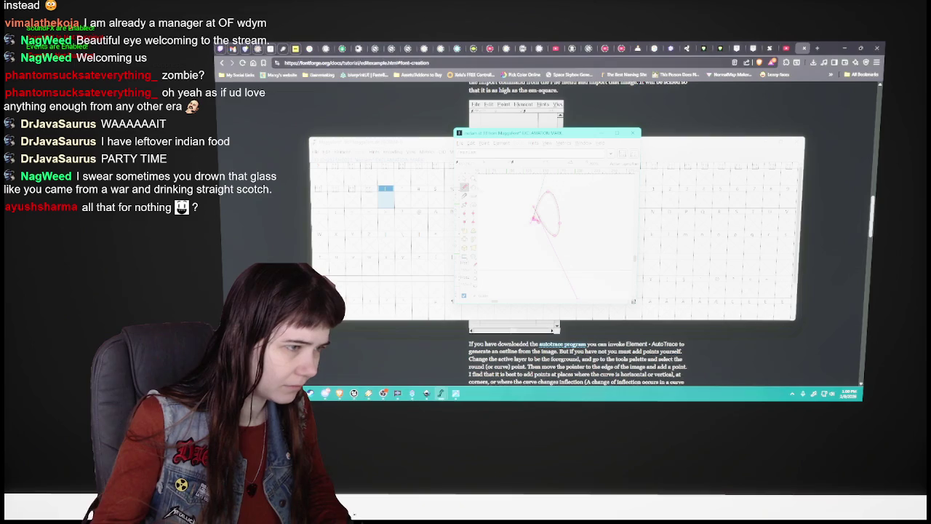
mouse_move(536, 217)
left_mouse_down()
mouse_move(505, 207)
mouse_move(529, 192)
mouse_move(548, 194)
left_mouse_up()
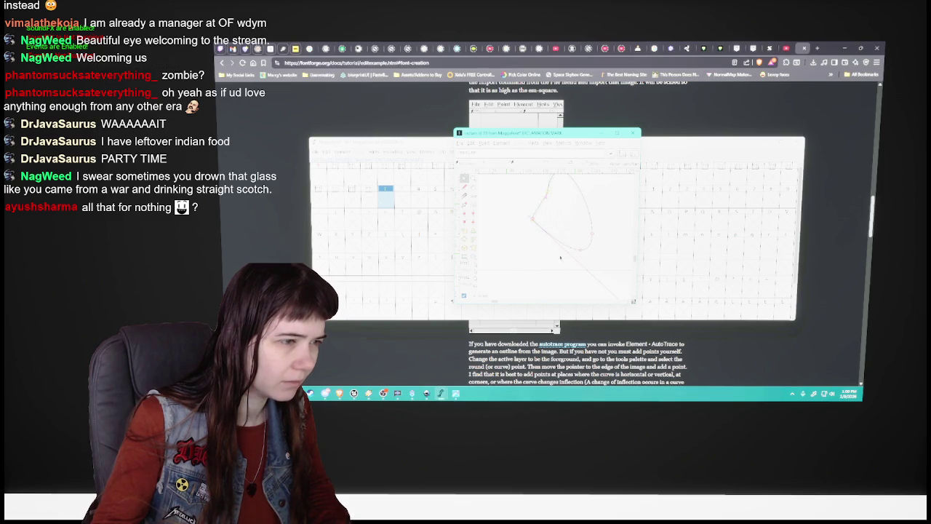
left_click_drag(549, 194, 529, 191)
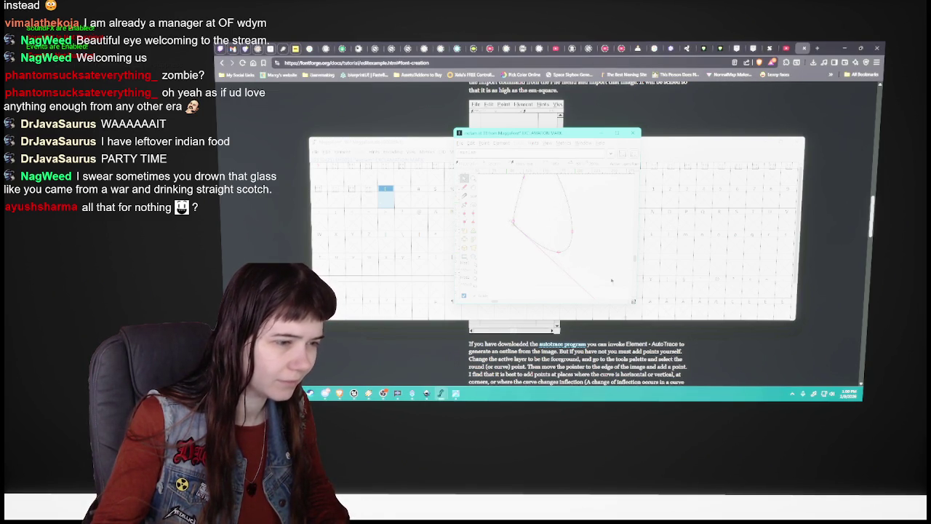
key("ctrl+z")
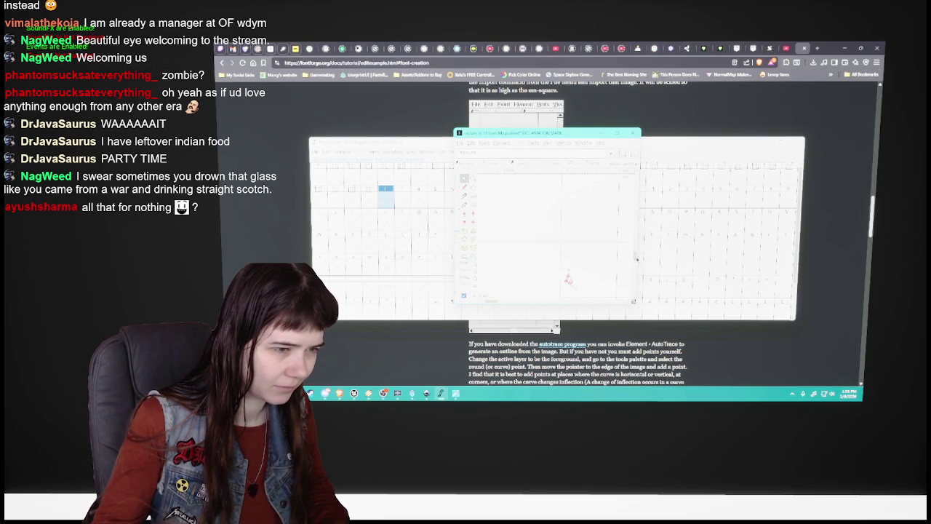
mouse_move(513, 211)
left_mouse_down()
mouse_move(522, 232)
mouse_move(503, 215)
mouse_move(548, 210)
mouse_move(532, 218)
left_mouse_up()
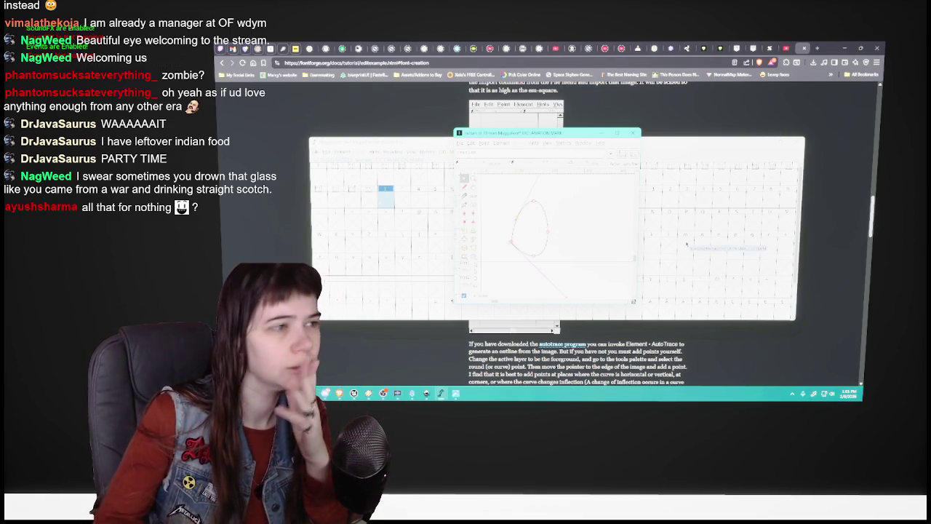
Check the alphabet sheet in Inkscape, then close the exclamation mark glyph editor.
left_click(426, 393)
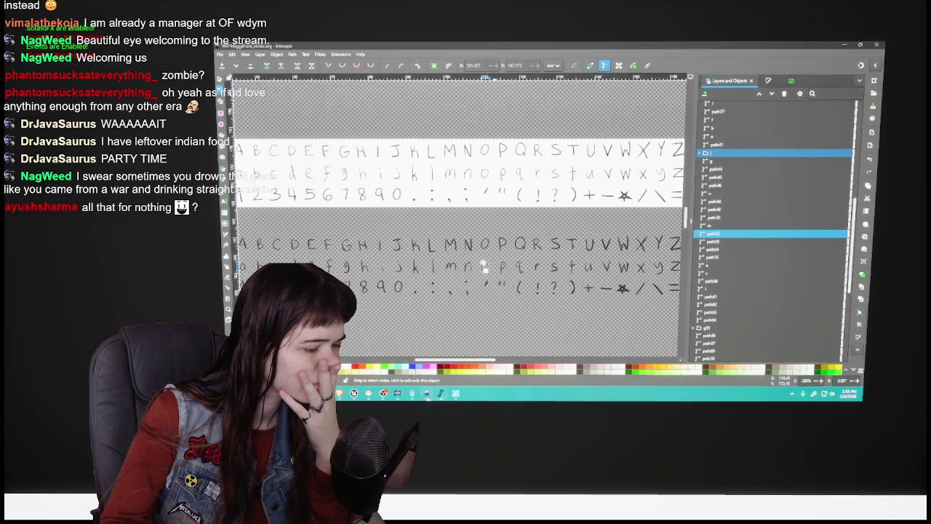
left_click(456, 393)
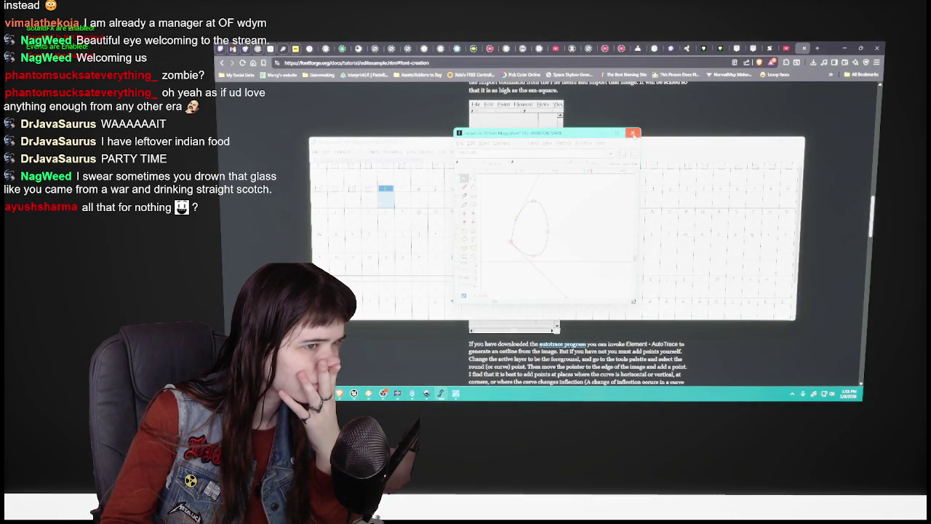
left_click(634, 134)
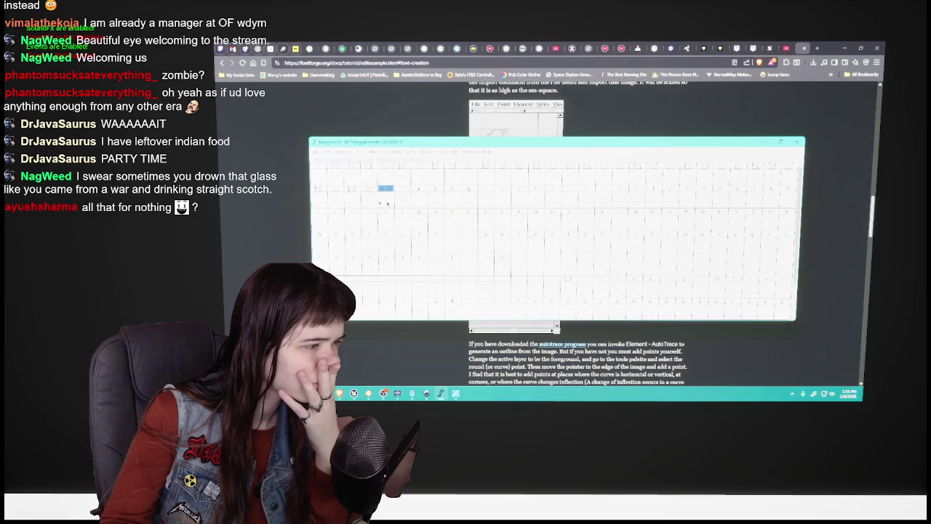
Reopen the exclamation mark glyph, select its whole outline, and close the editor.
double_click(385, 191)
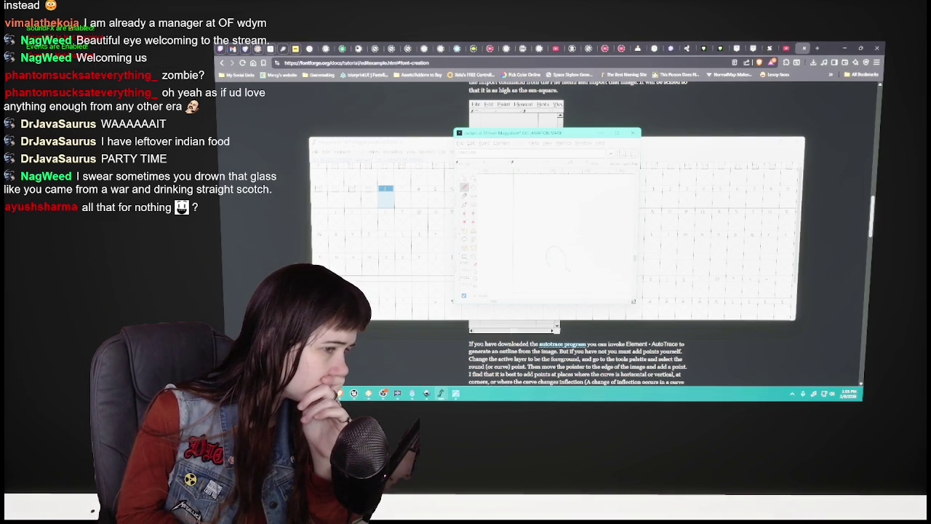
key("ctrl+a")
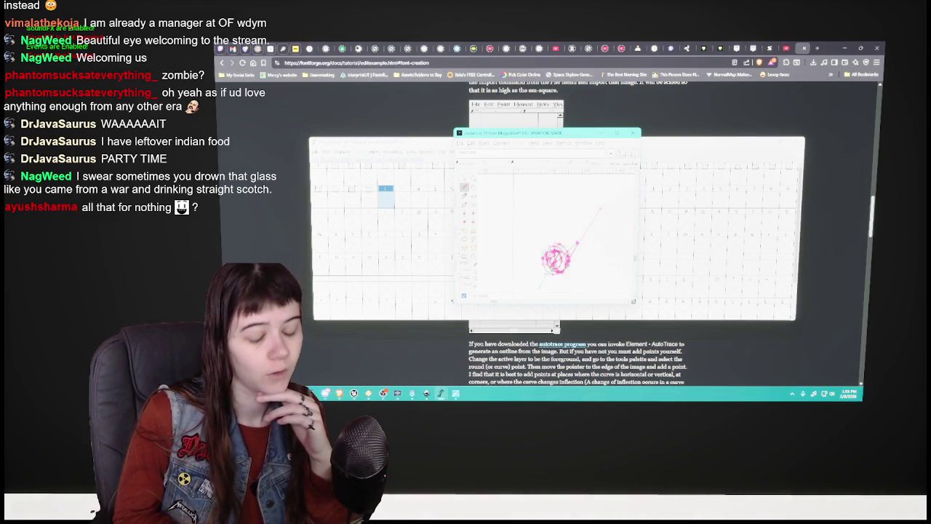
left_click(637, 132)
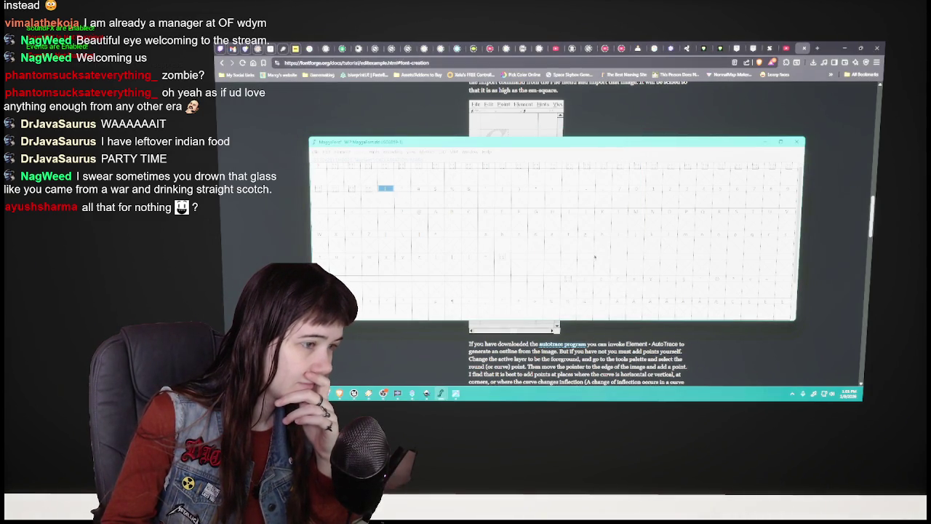
Reopen the exclamation mark glyph, undo the scribbled outline, and close the editor.
left_click(382, 201)
double_click(382, 202)
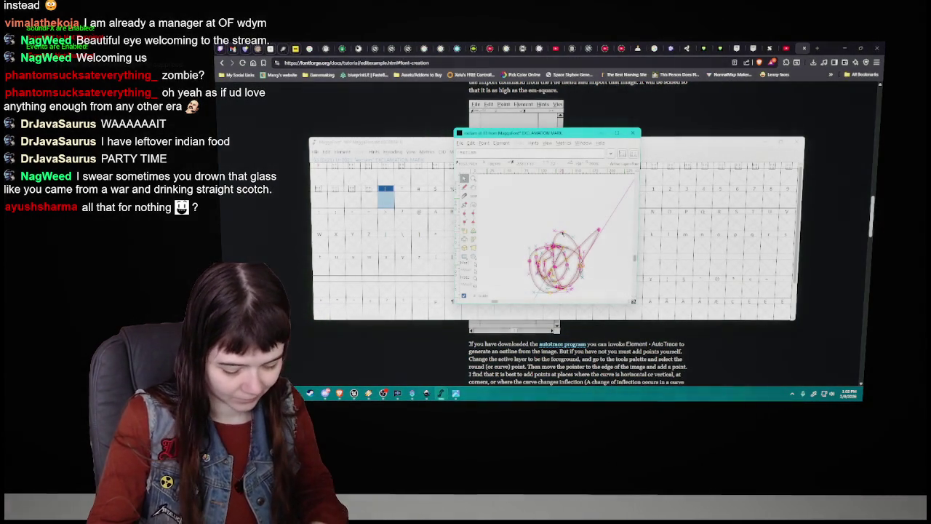
key("ctrl+z")
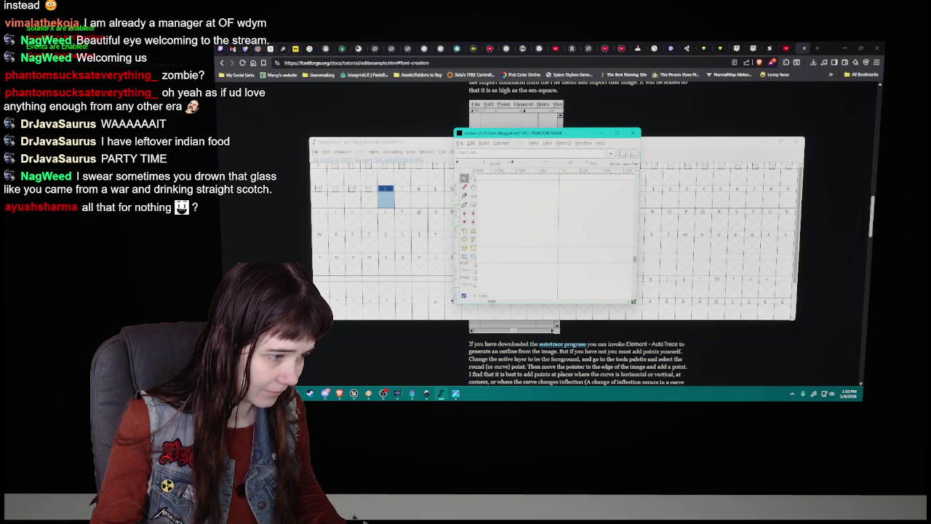
scroll(492, 304, "down", 2)
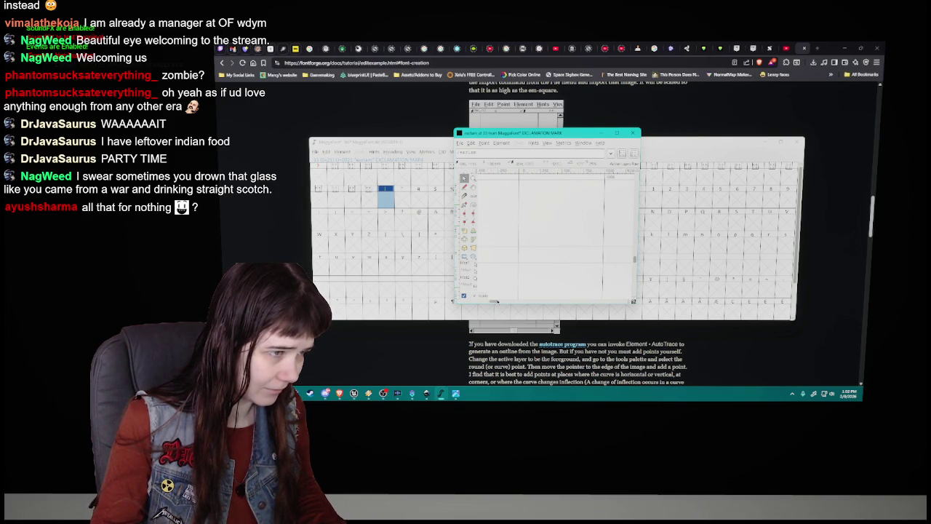
scroll(635, 258, "up", 1)
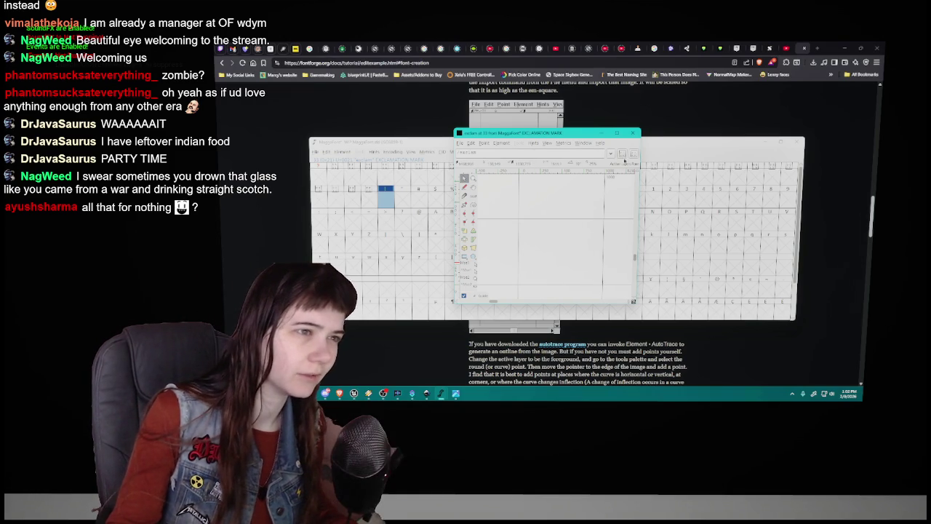
left_click(634, 133)
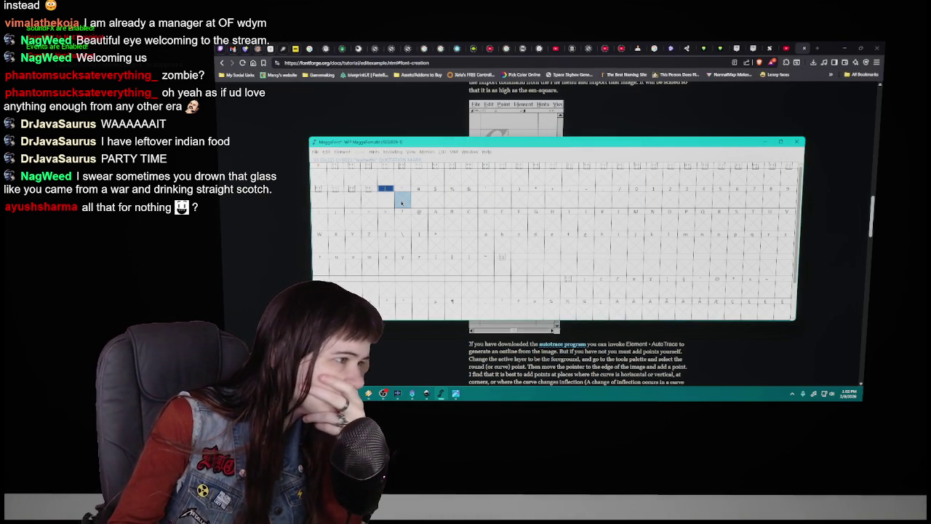
Import MaggaFont.png as an Image background into the quotation mark glyph, then open the exclamation mark glyph.
double_click(401, 203)
left_click(634, 132)
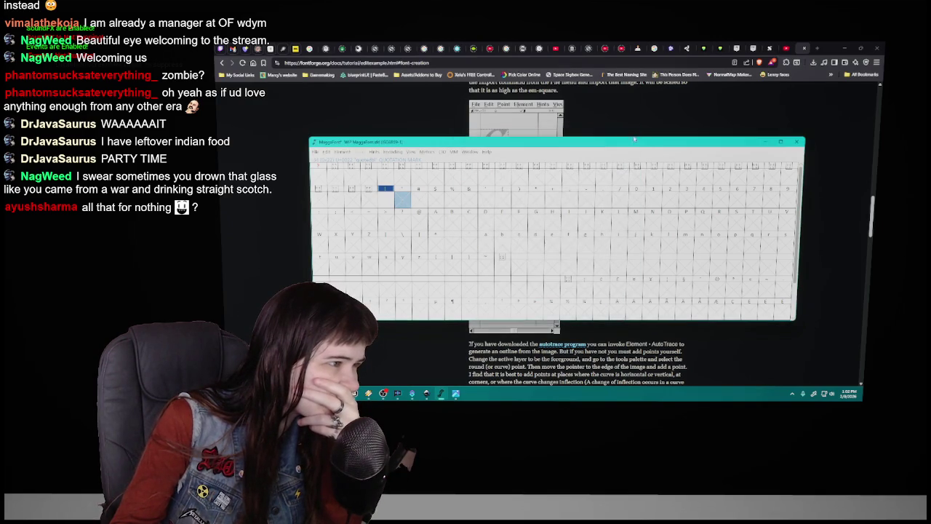
left_click(326, 151)
key("Escape")
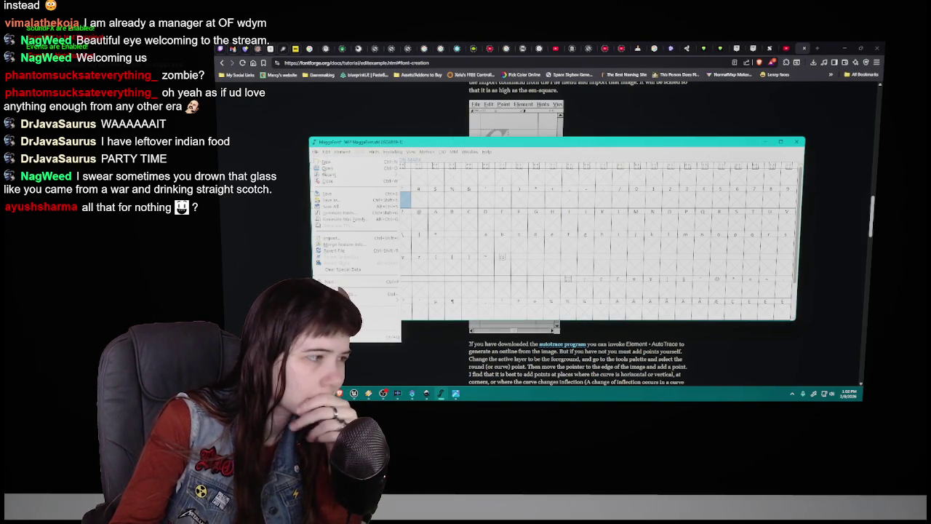
key("ctrl+shift+i")
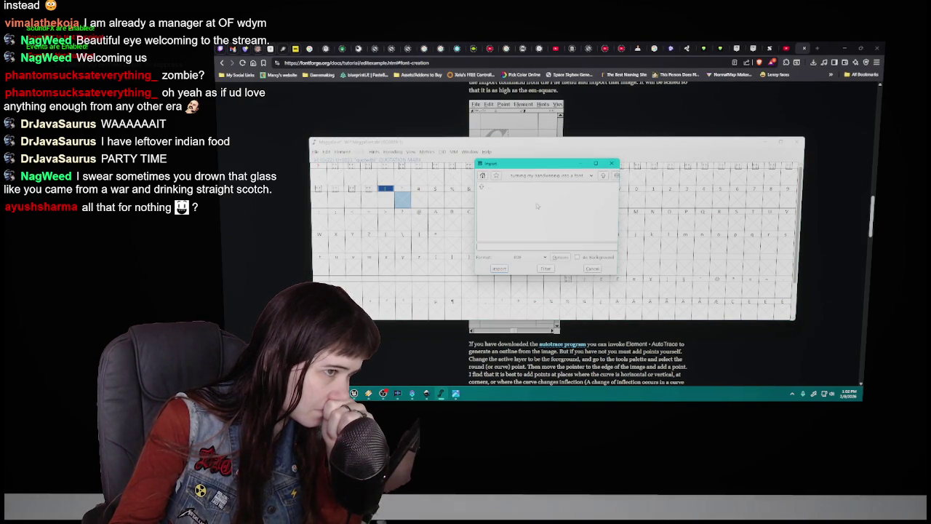
left_click(533, 258)
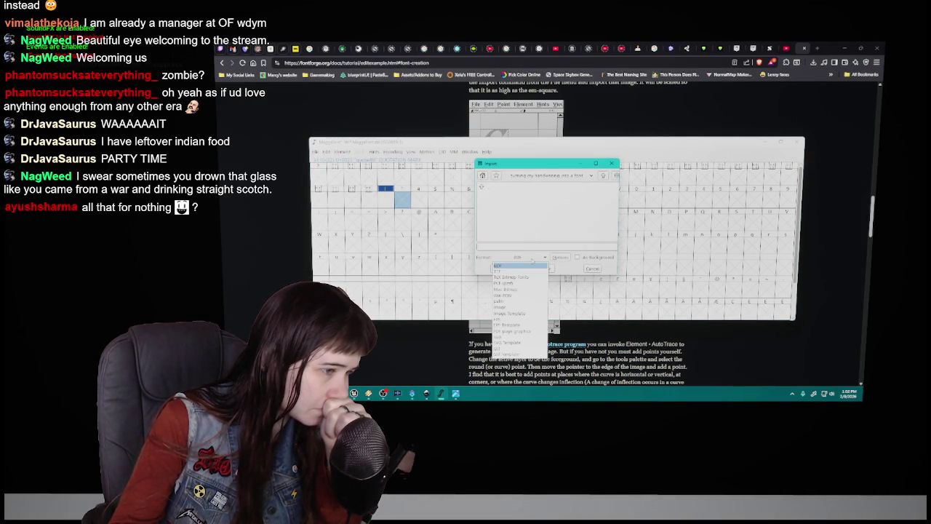
left_click(515, 308)
left_click(516, 194)
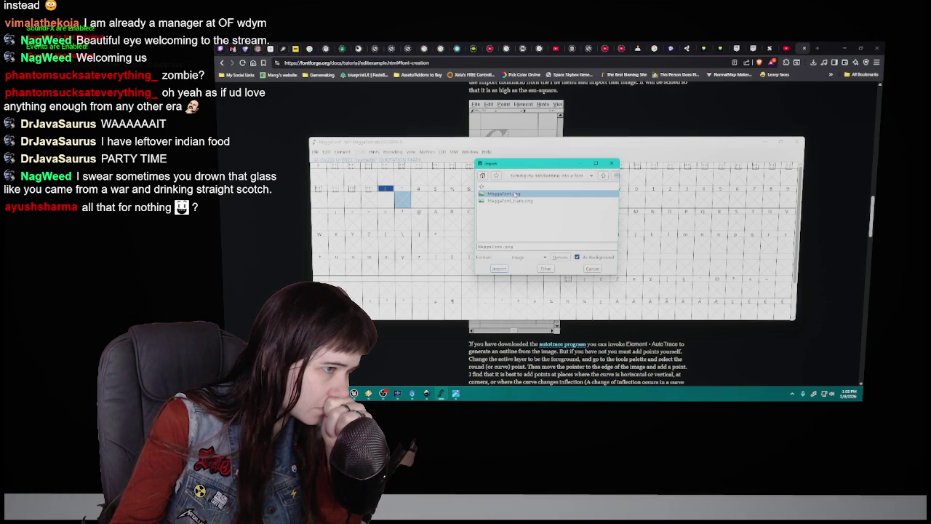
left_click(499, 268)
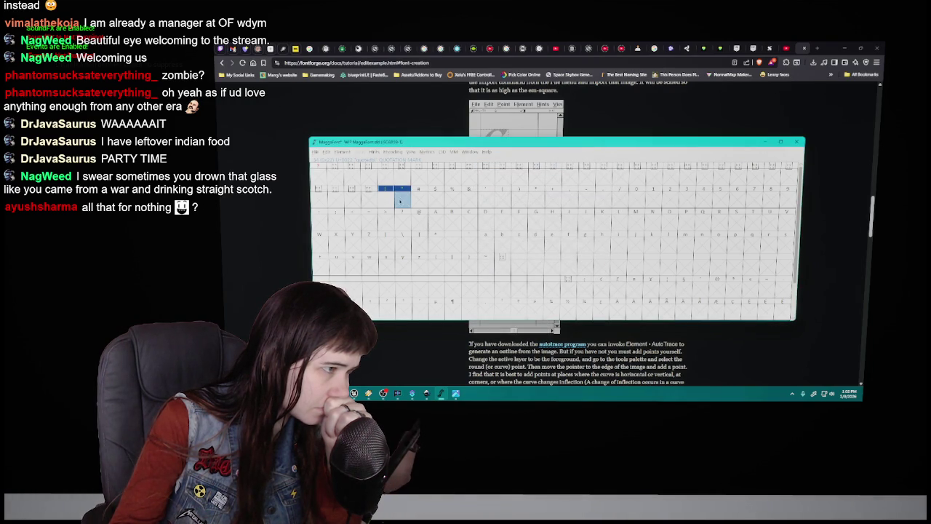
left_click(388, 201)
double_click(390, 202)
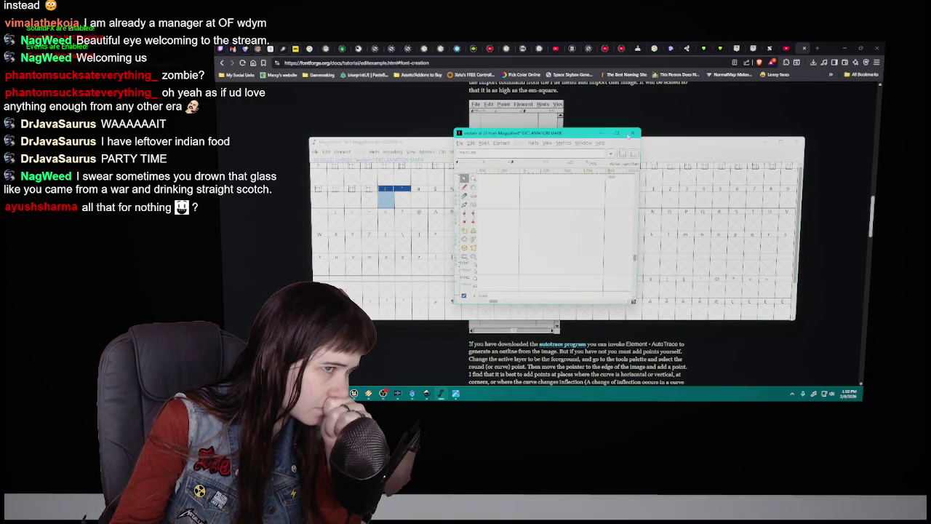
Open the quotation mark glyph and clear its background image.
left_click(405, 198)
double_click(404, 201)
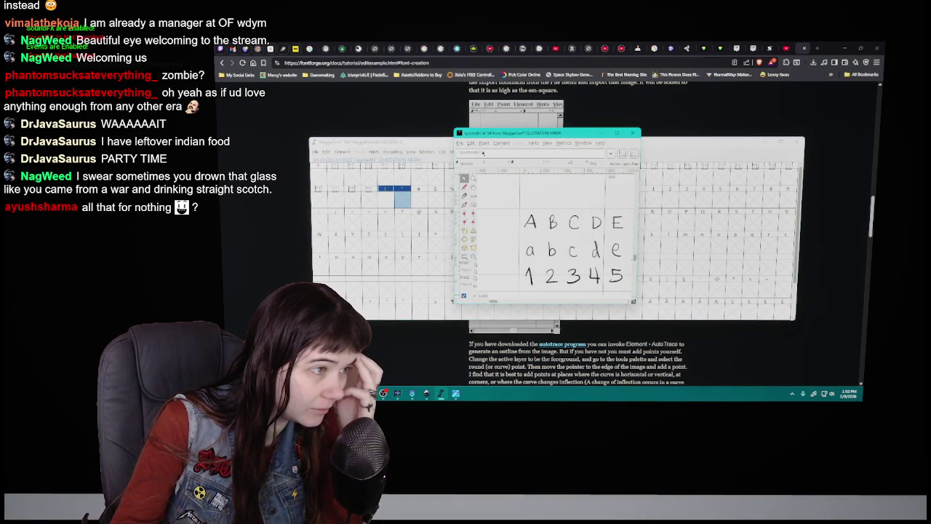
left_click(465, 143)
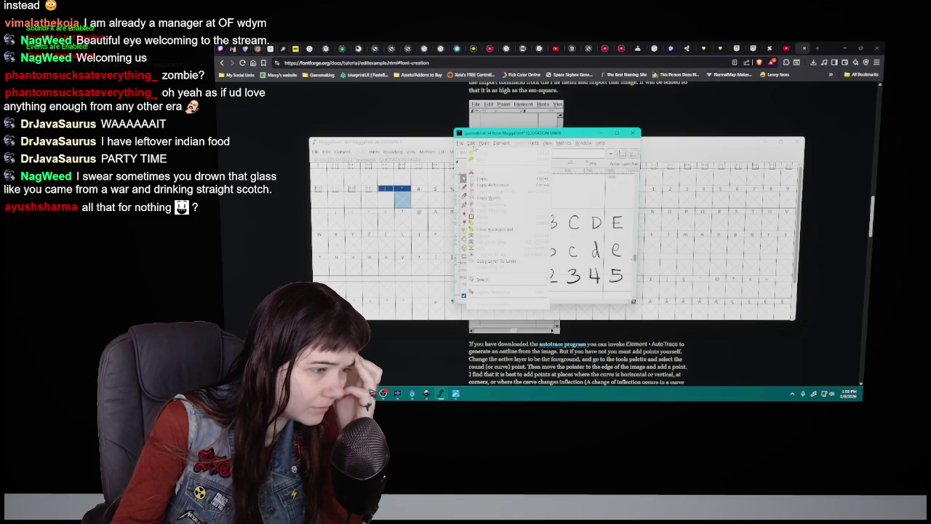
left_click(504, 231)
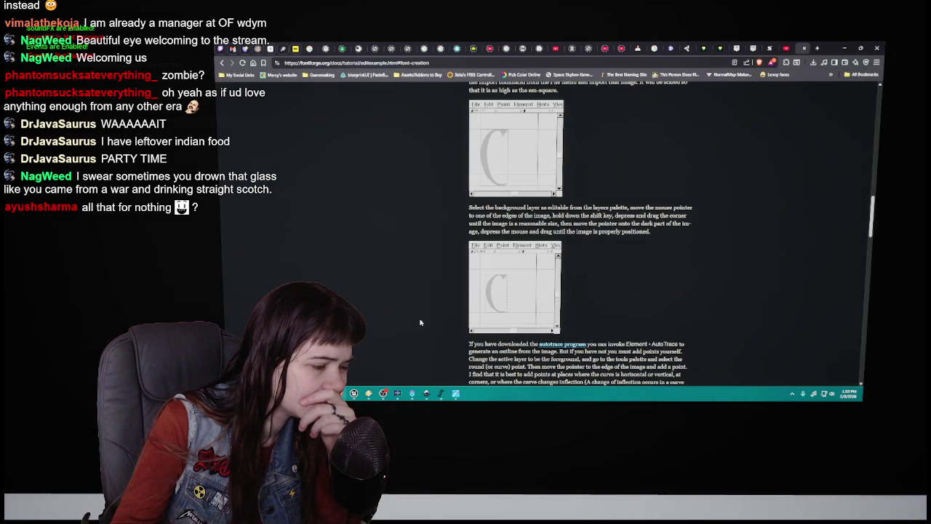
mouse_move(441, 393)
left_click(484, 367)
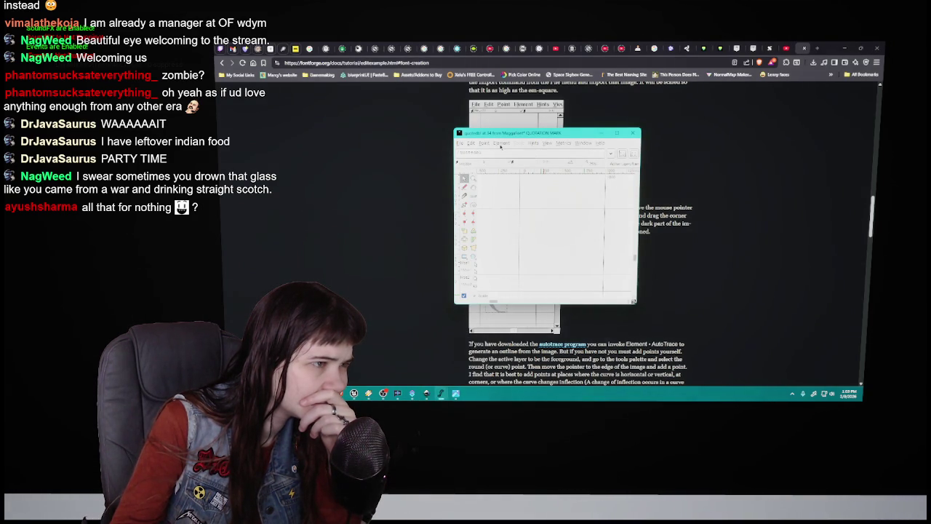
Look through the Edit, File, Element, Point, Hints, View, Metrics and Window menus, then close the glyph.
left_click(471, 142)
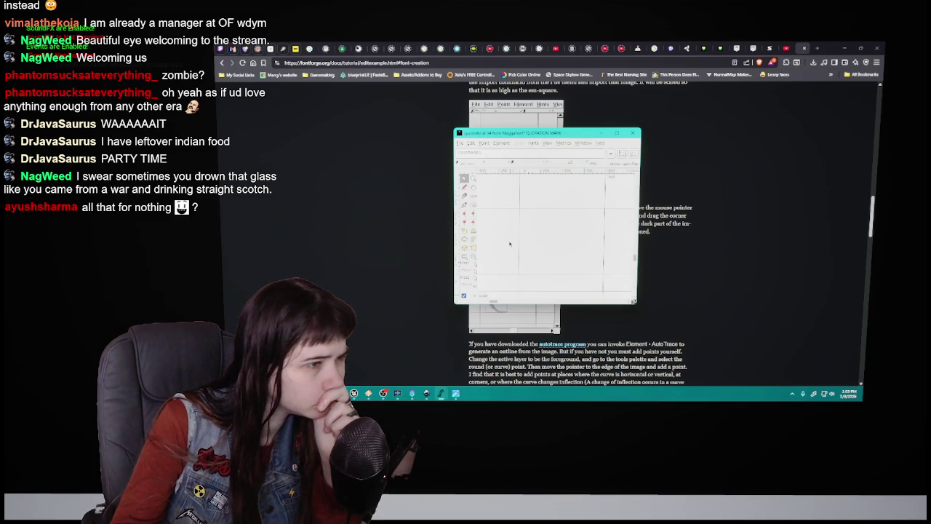
left_click(459, 142)
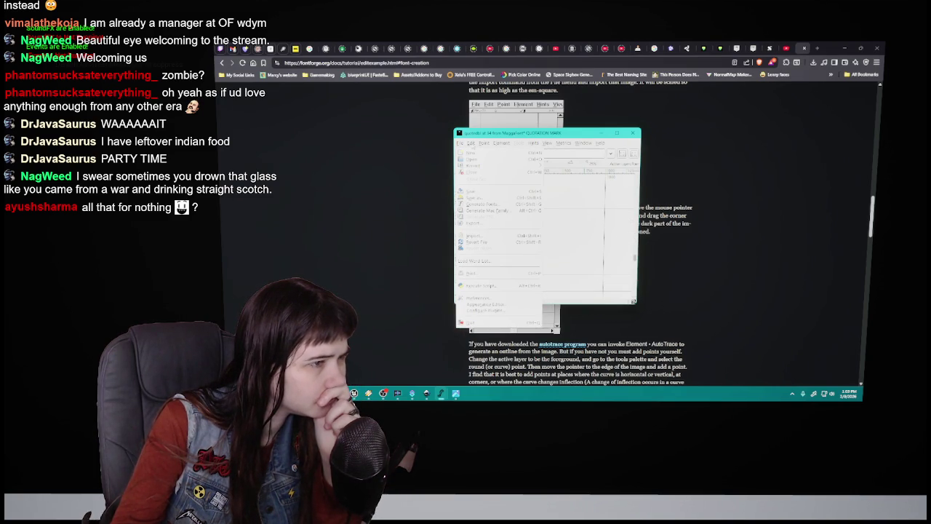
left_click(501, 142)
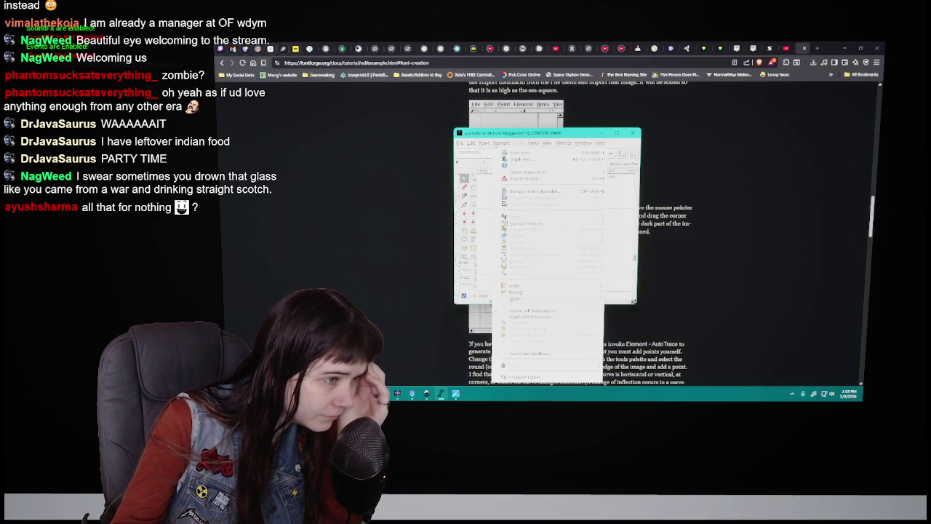
left_click(484, 142)
left_click(534, 142)
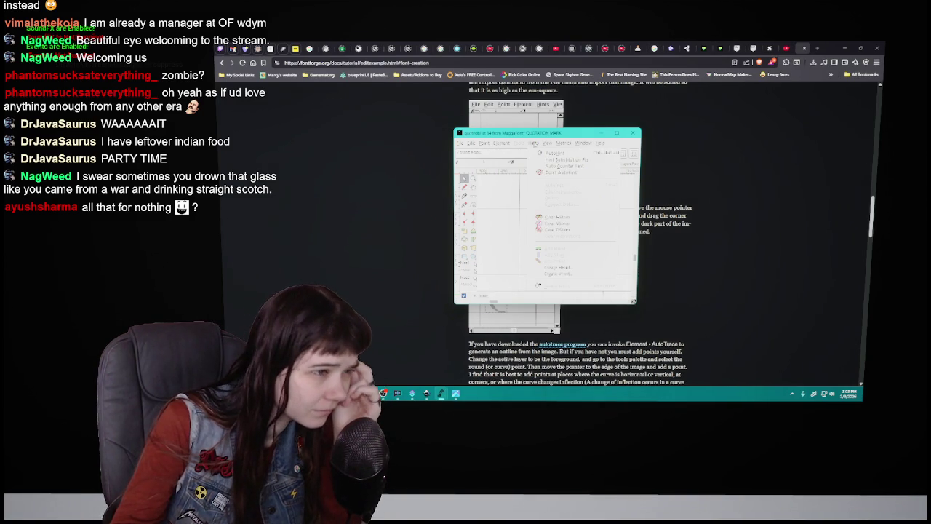
left_click(548, 143)
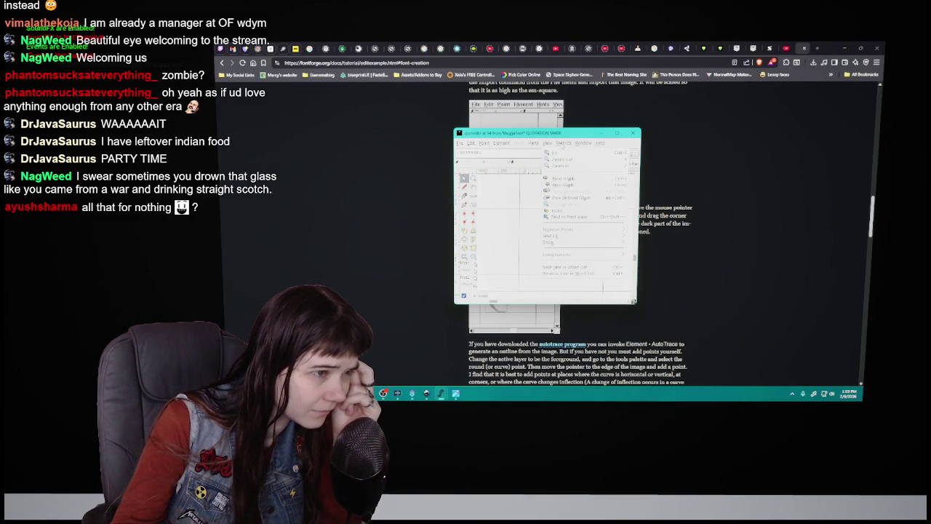
left_click(571, 143)
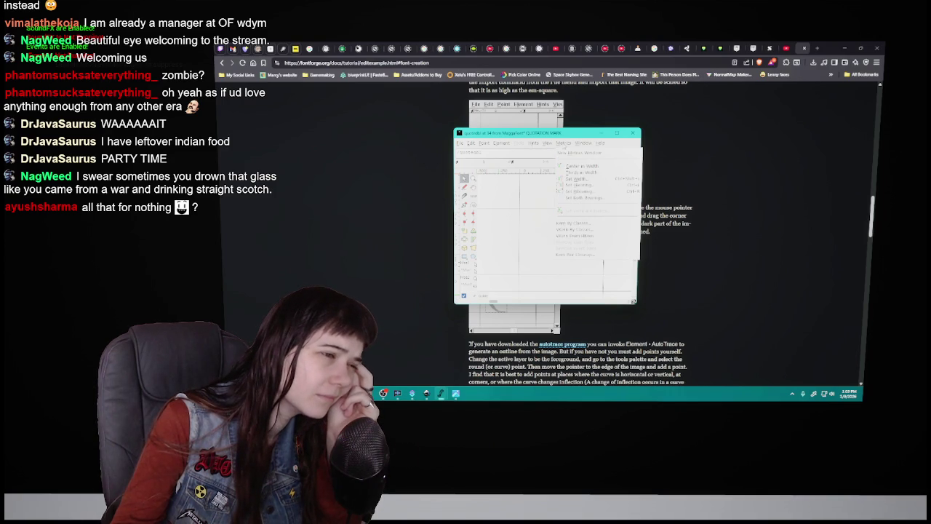
left_click(583, 147)
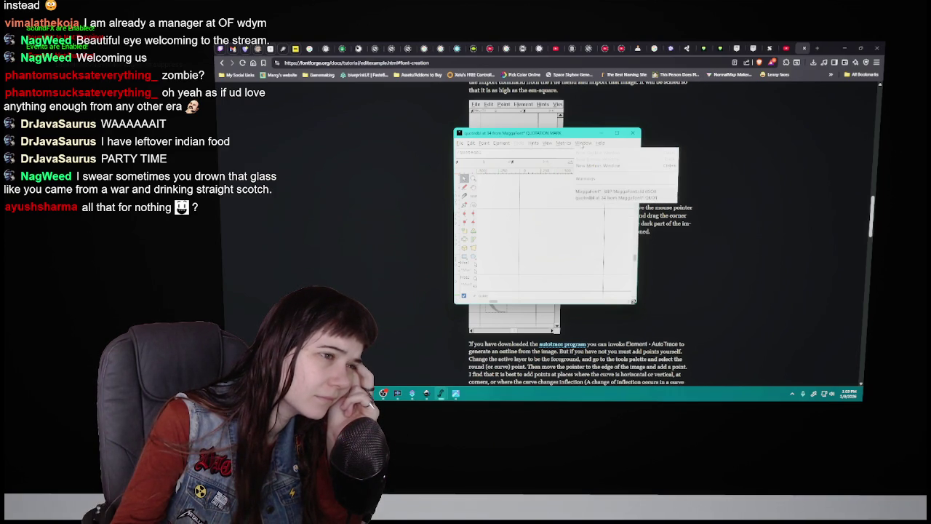
left_click(633, 133)
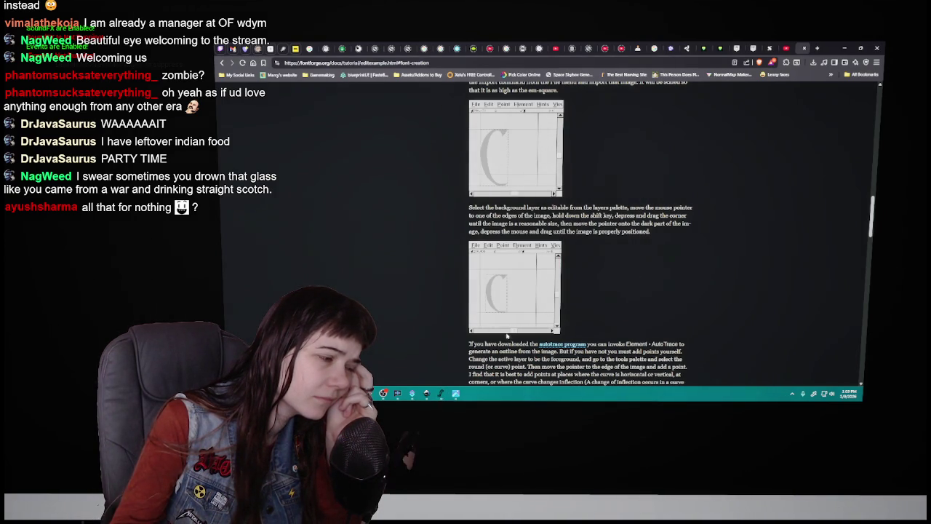
Restore the FontForge glyph grid, check its Edit menu, then launch Blender and dismiss the splash.
left_click(427, 393)
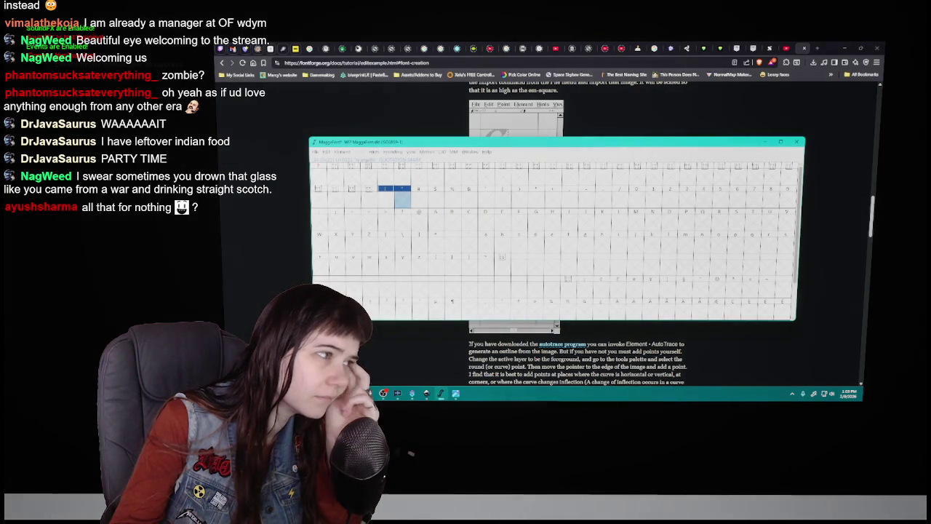
left_click(338, 152)
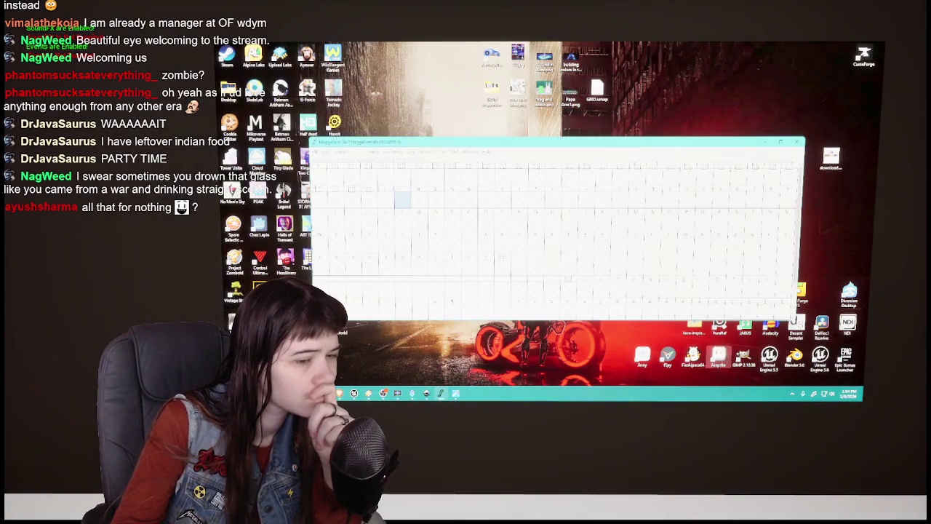
left_click(796, 355)
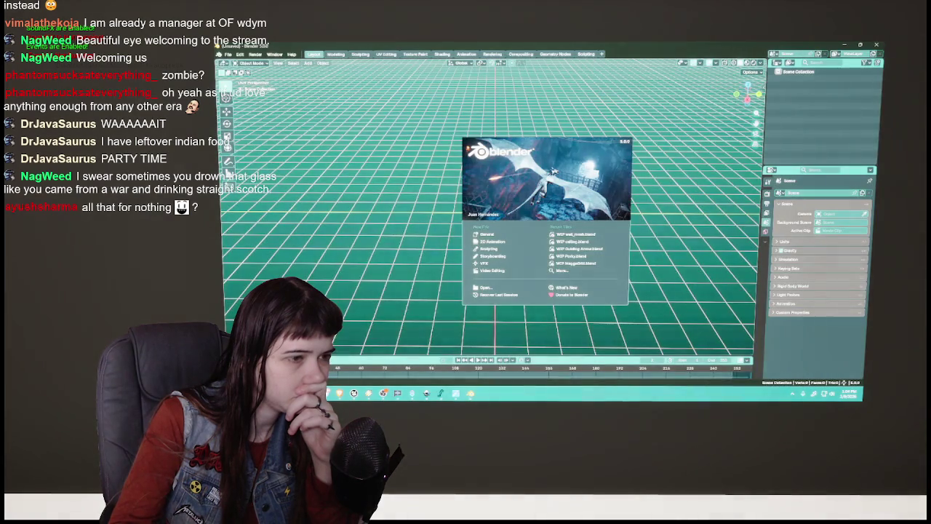
left_click(657, 216)
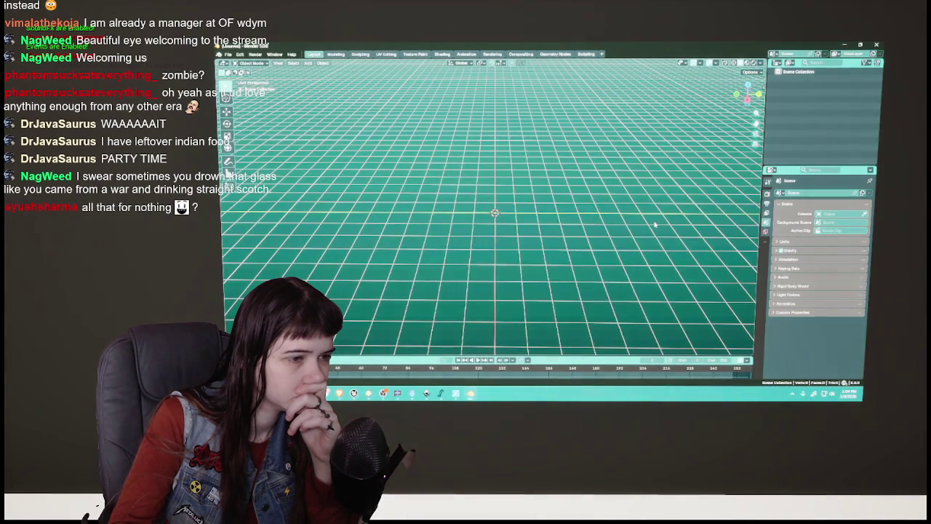
Switch to the top orthographic view and drop the scanned alphabet image into the scene.
key("KP_7")
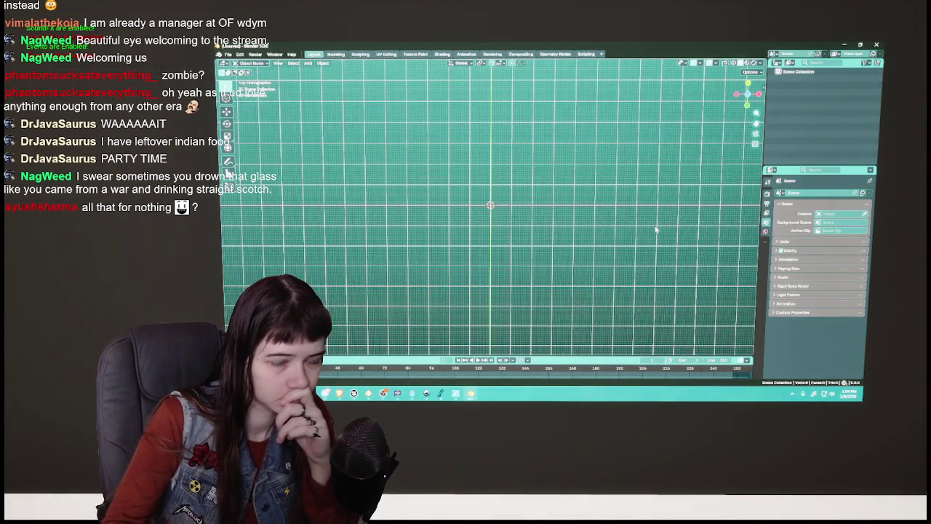
scroll(656, 230, "down", 2)
left_click_drag(520, 201, 518, 197)
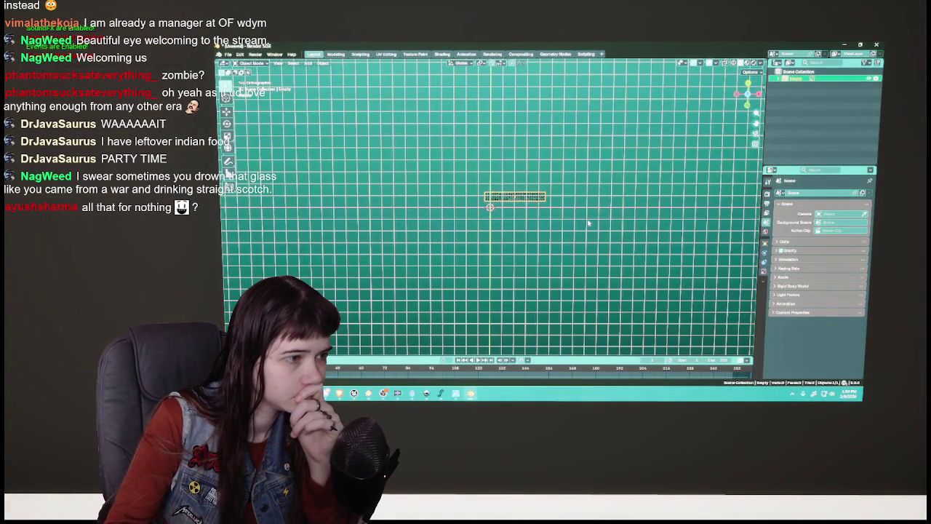
scroll(516, 193, "up", 3)
scroll(517, 191, "down", 1)
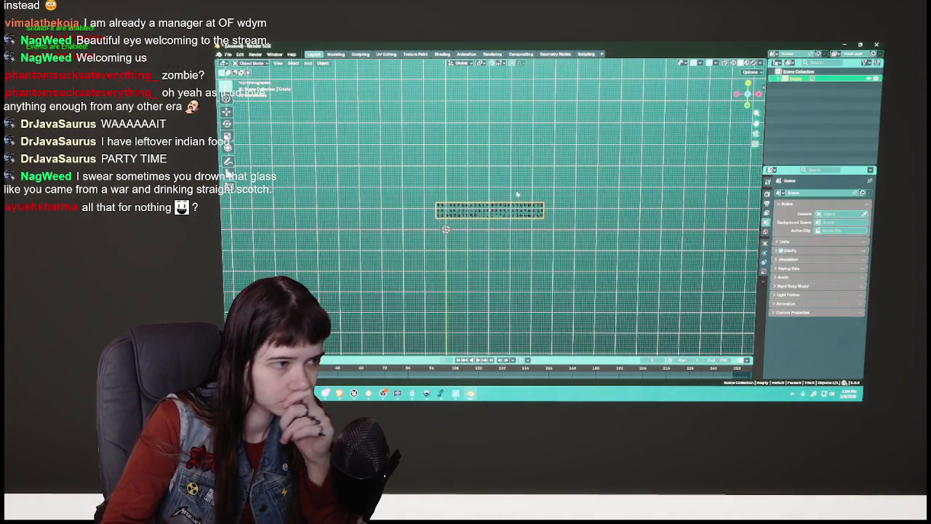
scroll(489, 211, "up", 5)
Set the image empty's Location X and Y to 0.
left_click(764, 243)
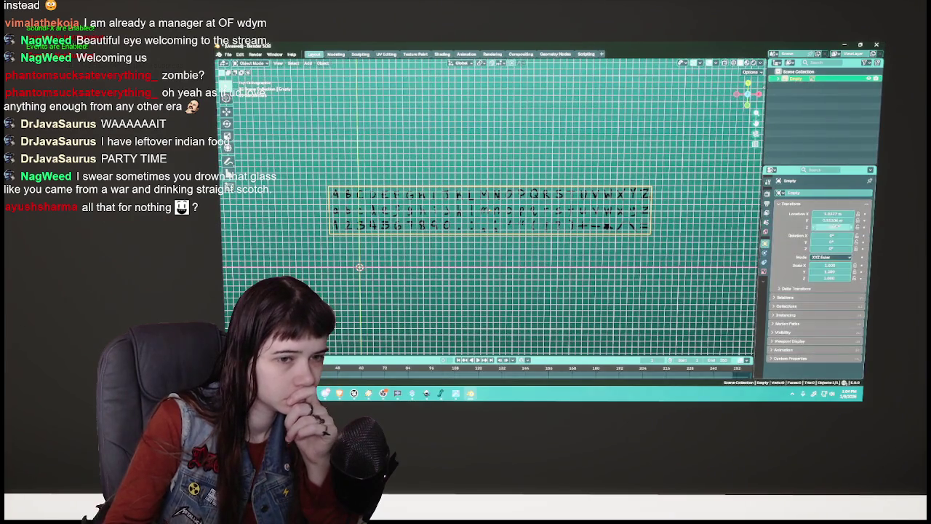
key("Return")
type("0")
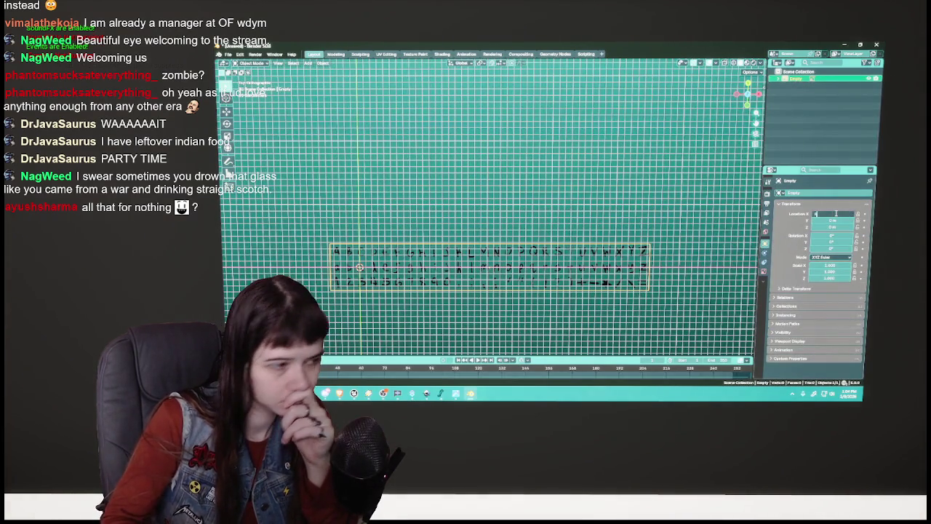
key("Return")
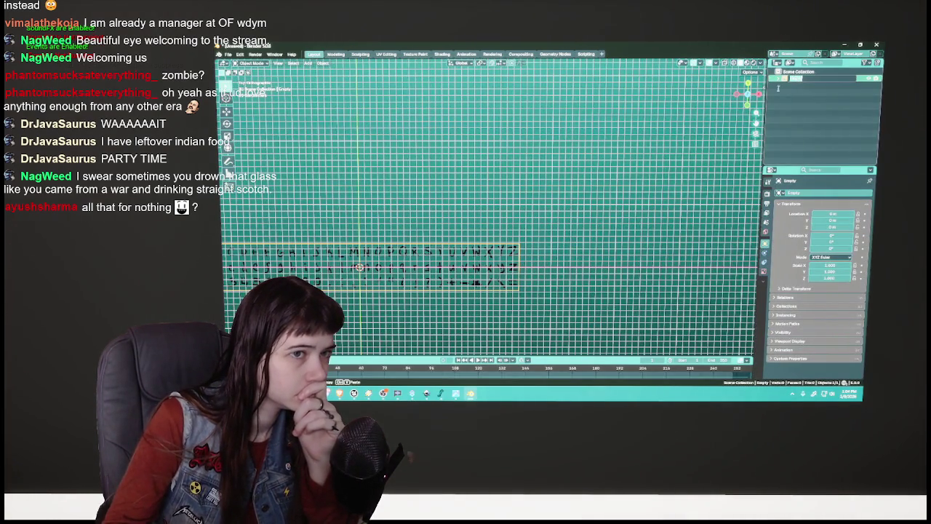
Select the image empty, frame it with Numpad ., and bring up its context menu.
left_click(792, 78)
key("KP_Decimal")
scroll(521, 211, "up", 2)
scroll(521, 210, "up", 5)
scroll(521, 210, "up", 2)
right_click(521, 210)
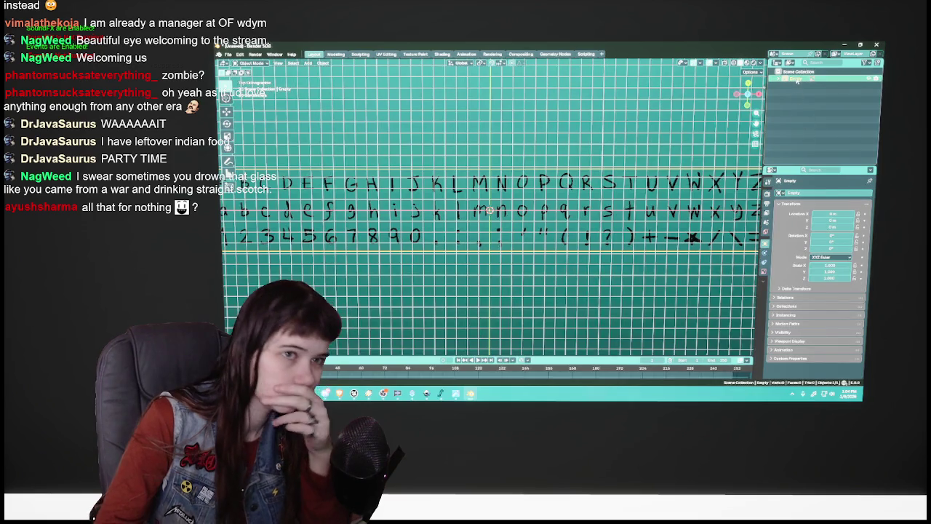
scroll(615, 166, "down", 2)
right_click(510, 199)
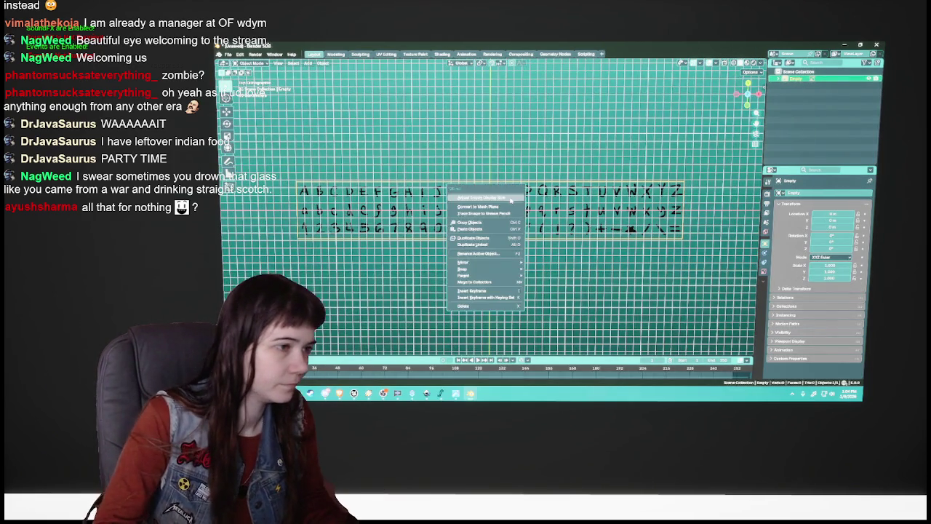
left_click(513, 208)
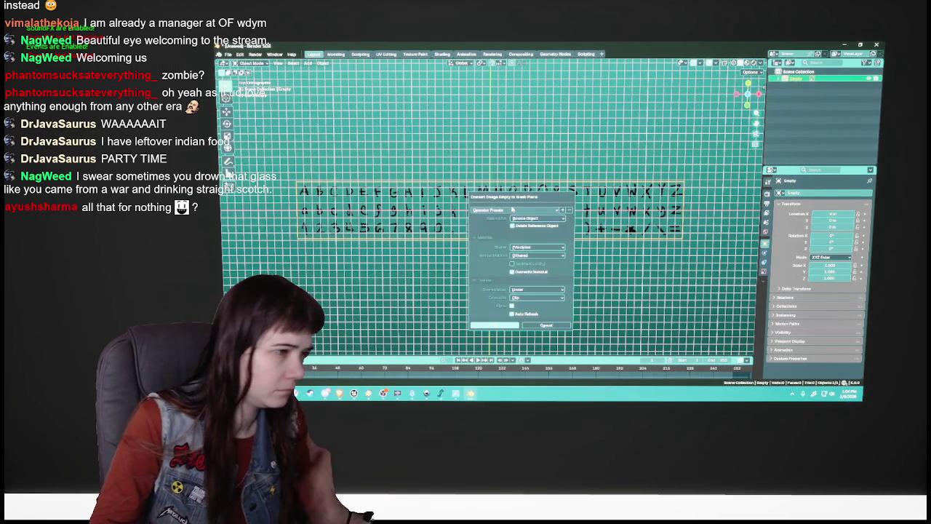
left_click(514, 326)
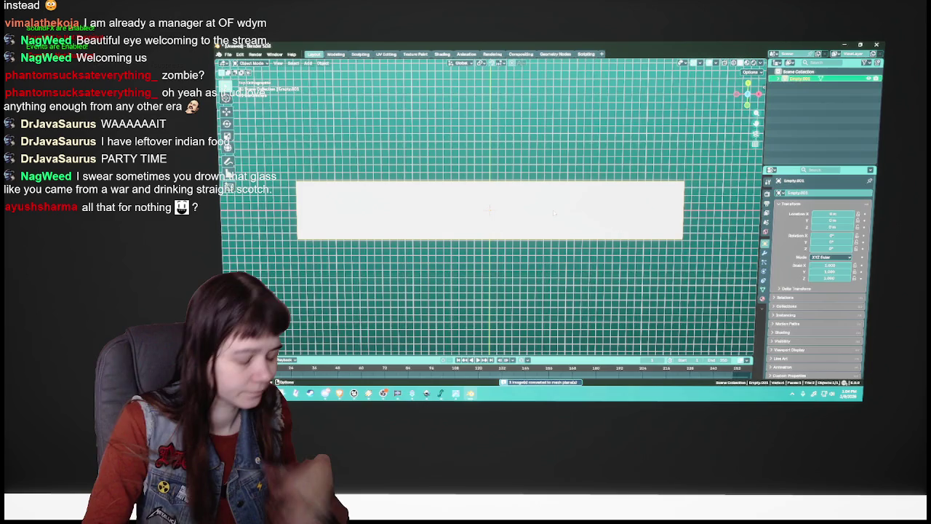
key("ctrl+z")
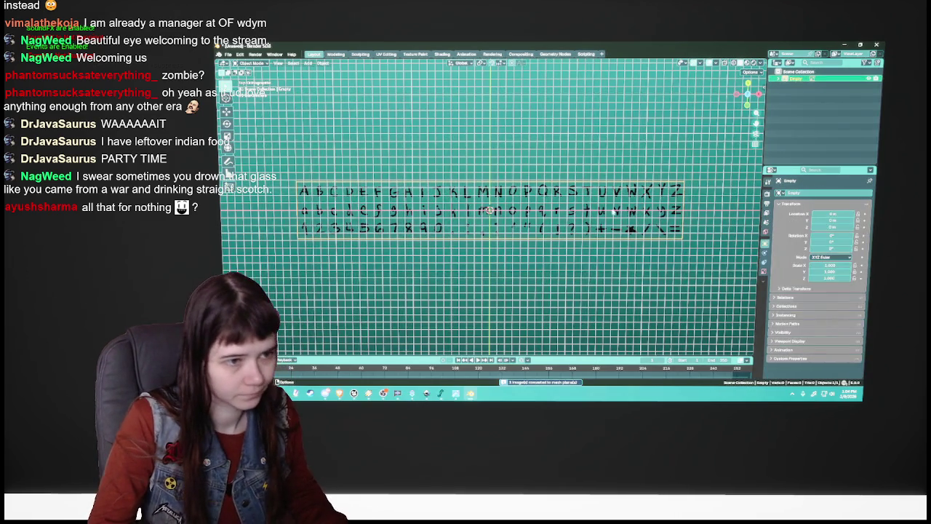
right_click(502, 202)
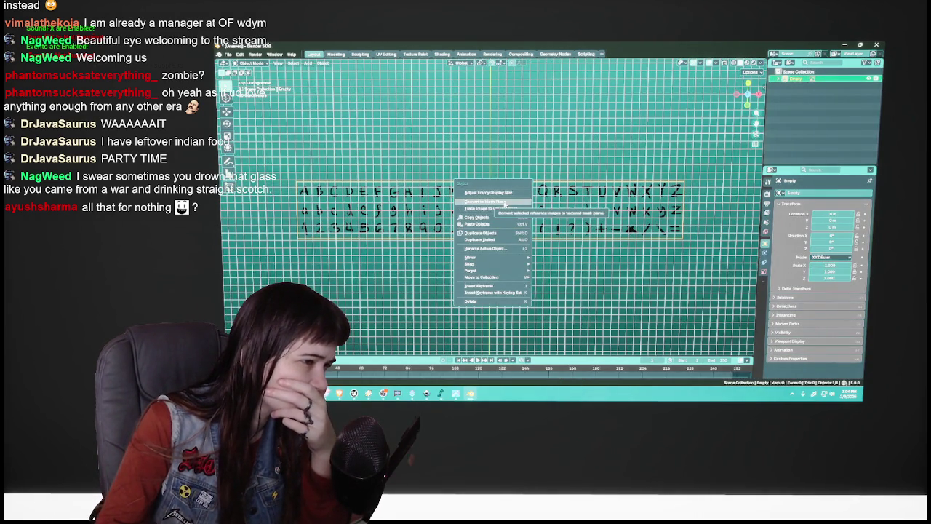
left_click(513, 211)
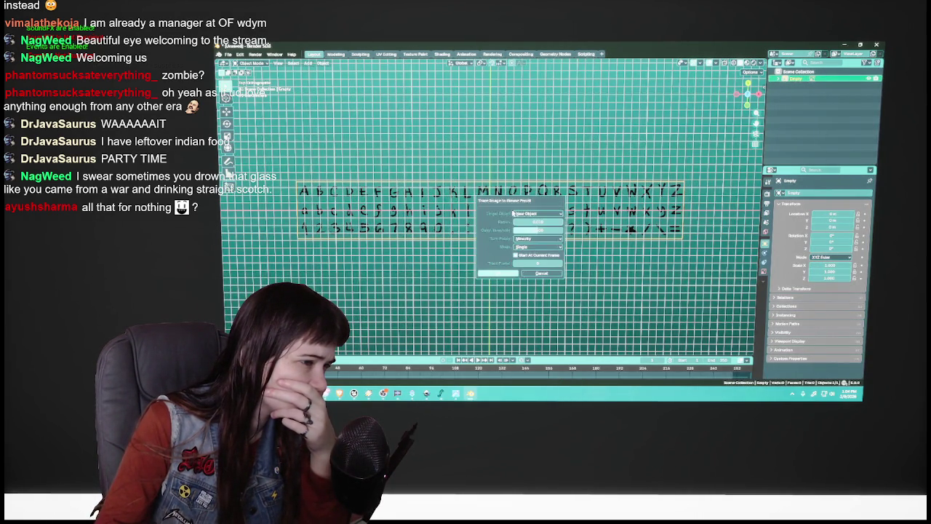
left_click(510, 275)
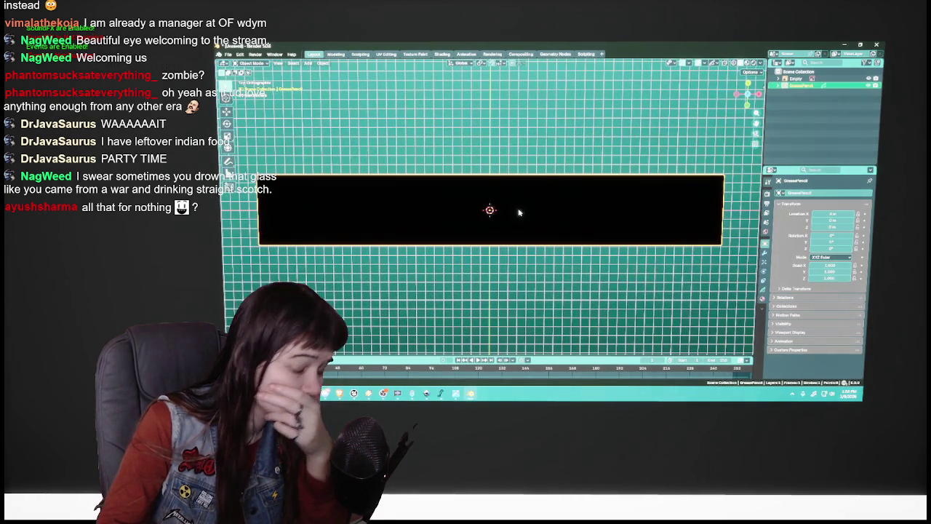
key("Delete")
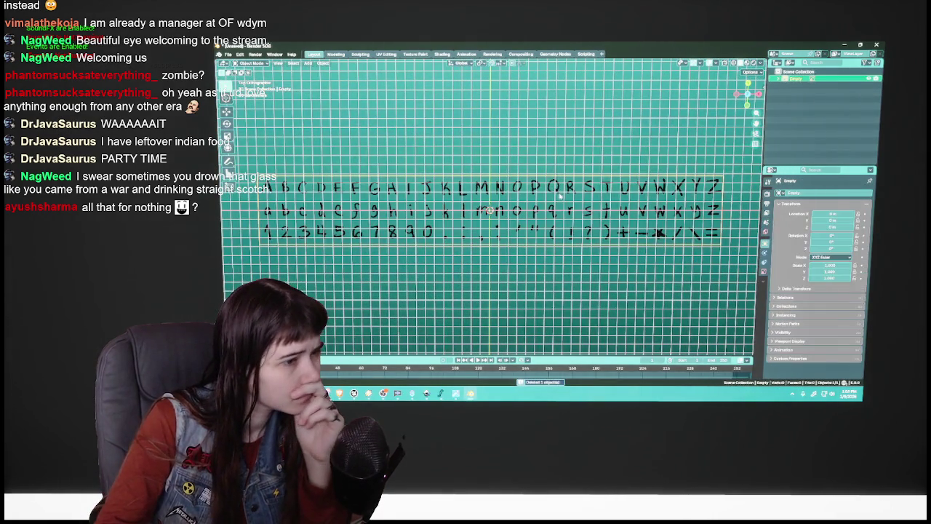
Open the image empty's Object Data properties and leave Opacity turned off.
right_click(491, 192)
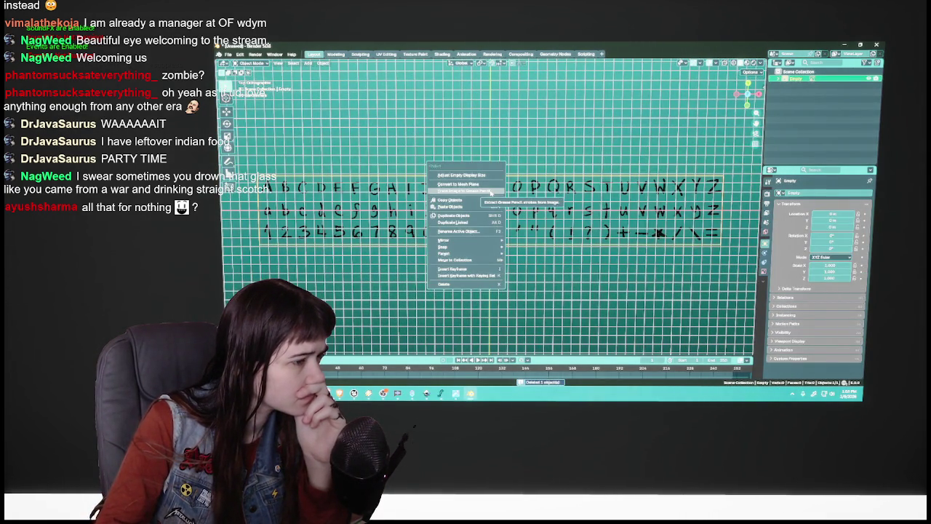
left_click(491, 192)
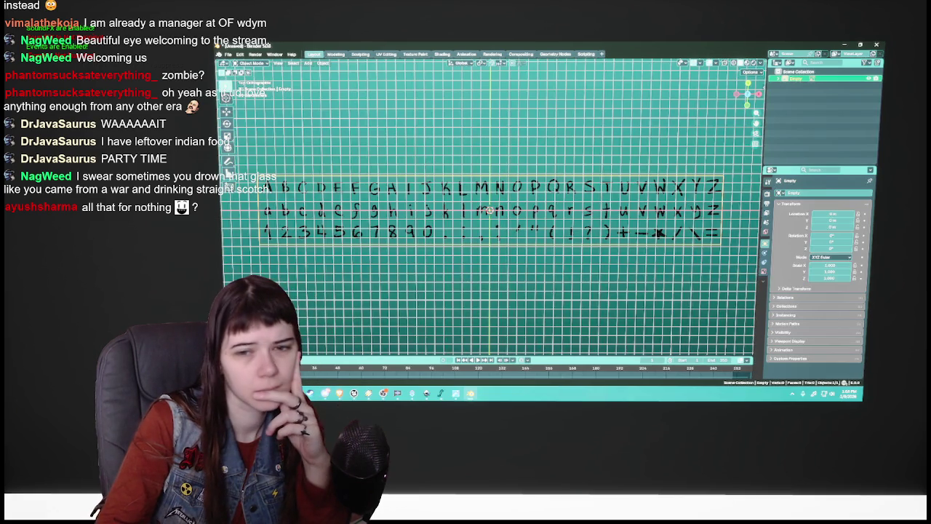
left_click(765, 270)
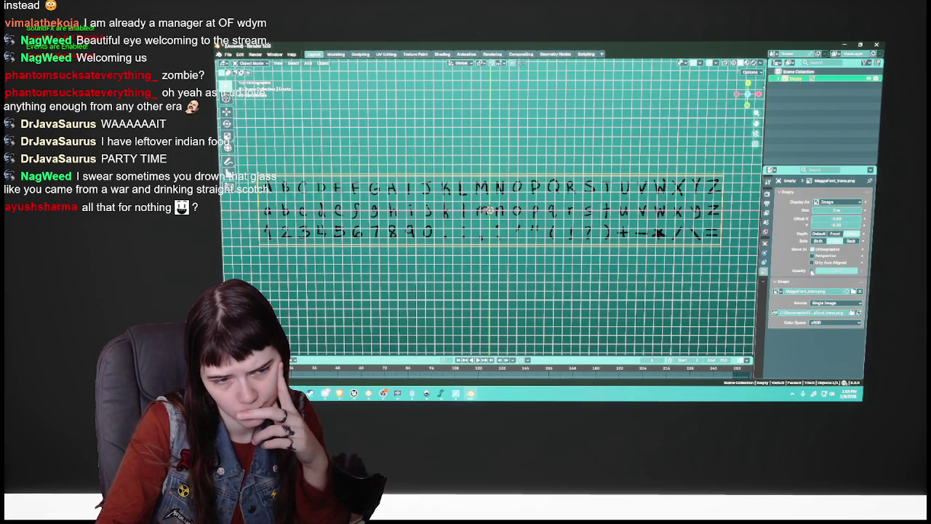
left_click(812, 271)
left_click(811, 271)
left_click(811, 270)
left_click(812, 270)
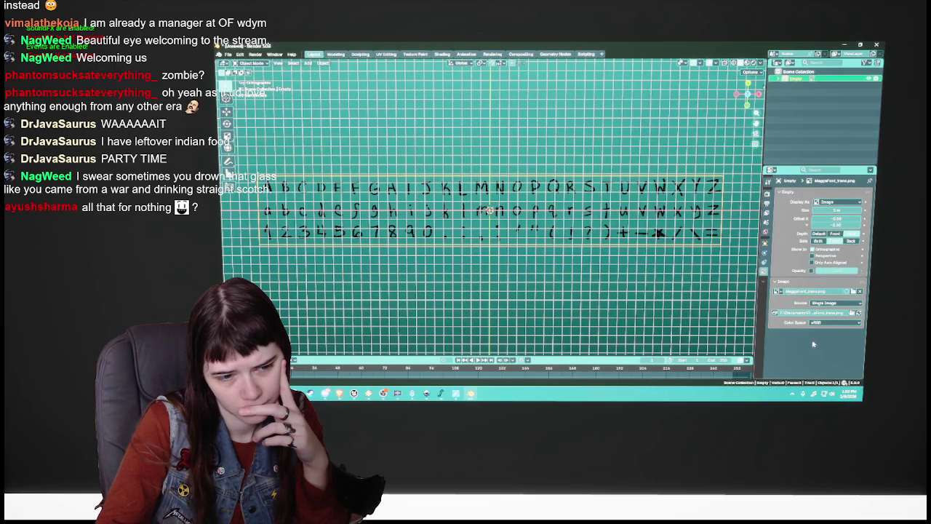
Keep the image's Color Space at sRGB and open the Source dropdown.
left_click(824, 323)
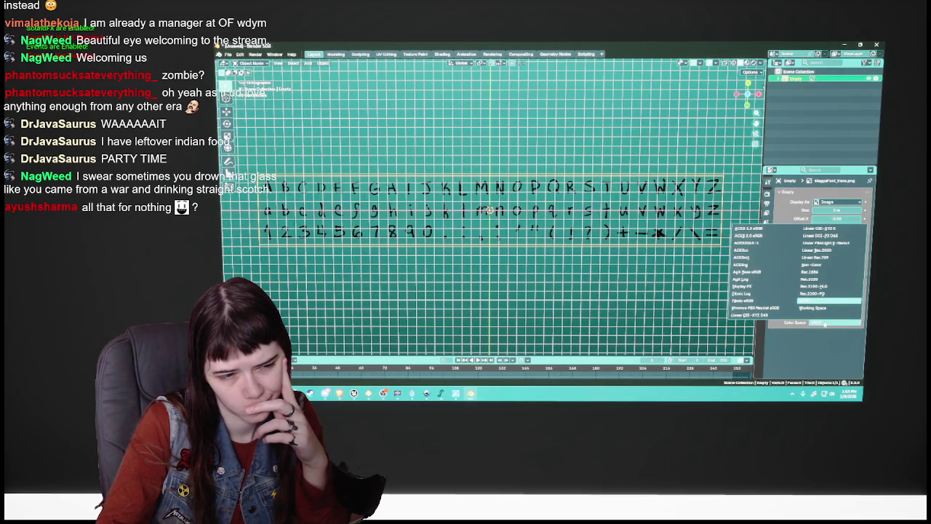
left_click(825, 325)
left_click(824, 303)
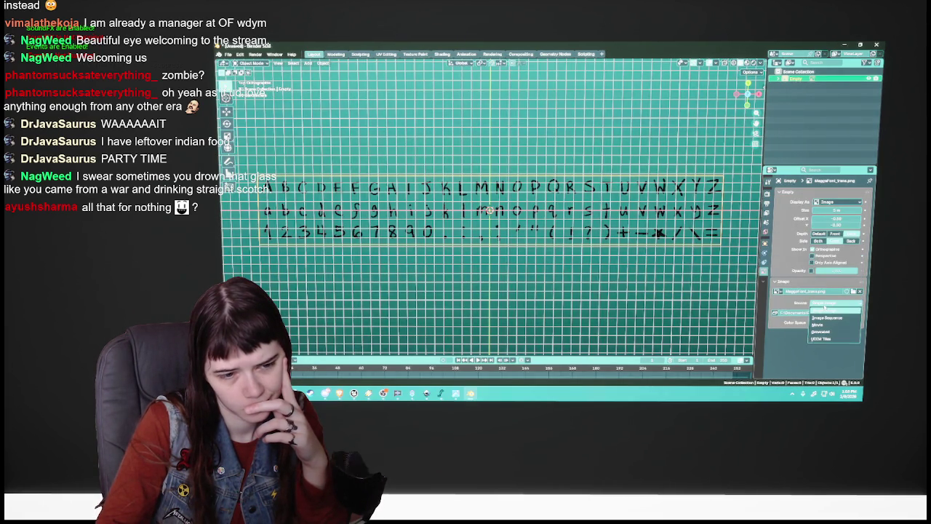